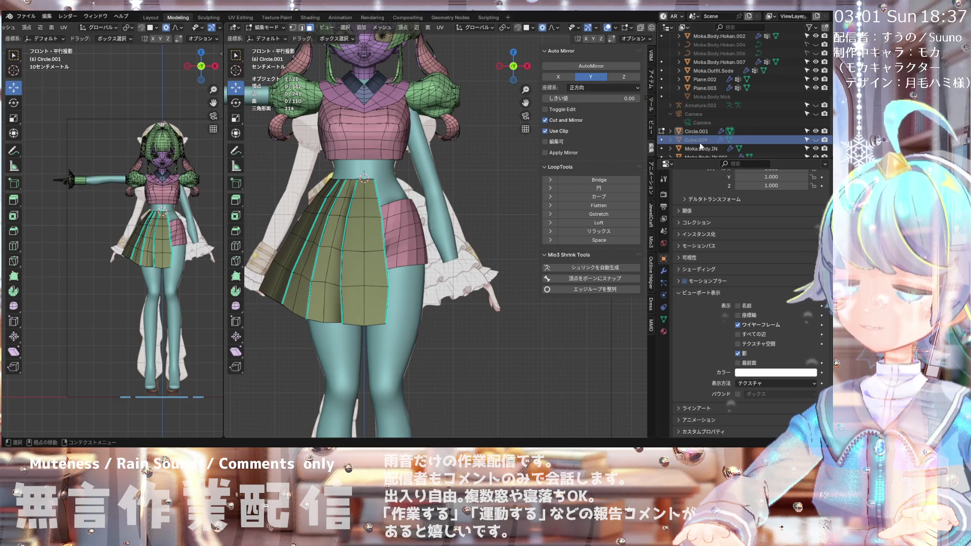
Step: Send Cube.009 to the Sculpt collection, then expand and collapse the Hozon collection
key("m")
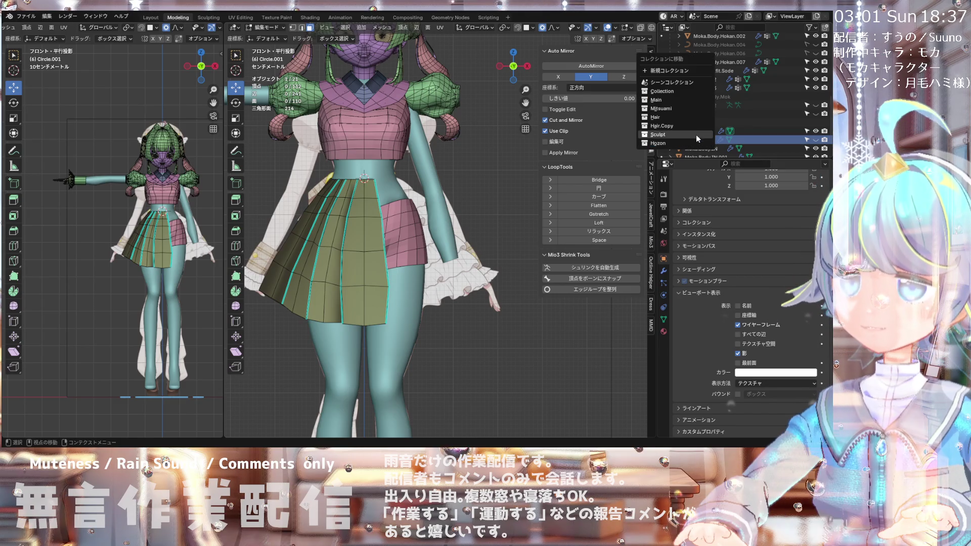
left_click(696, 134)
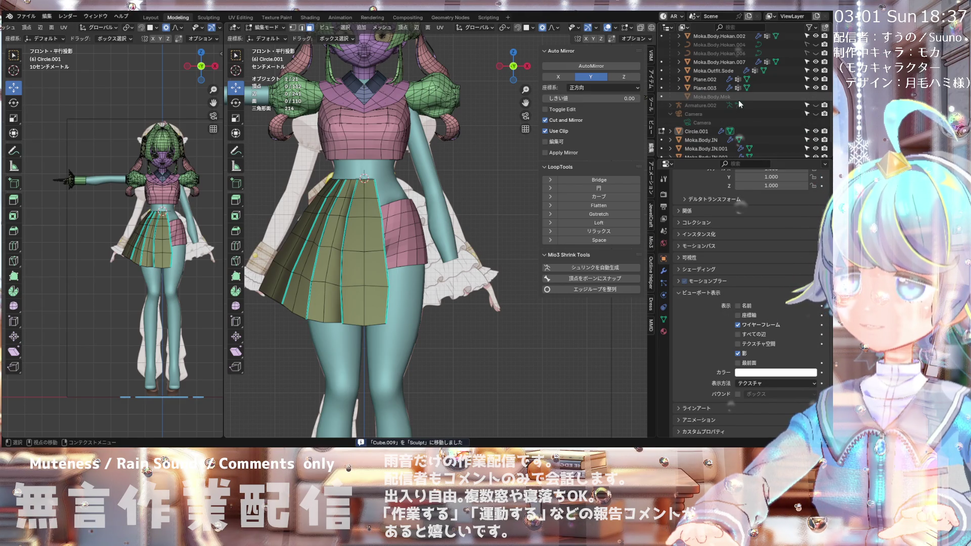
scroll(723, 103, "up", 1)
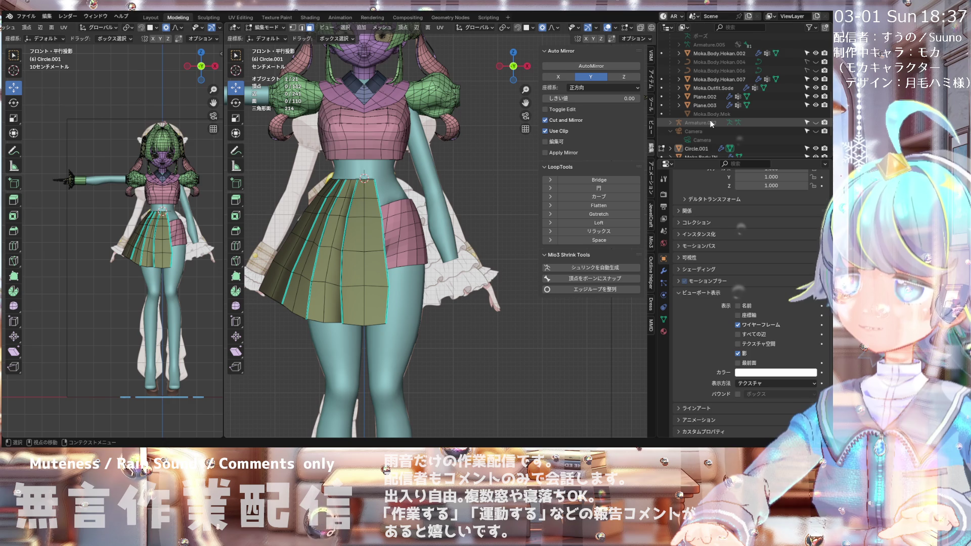
scroll(741, 87, "up", 2)
scroll(741, 87, "up", 3)
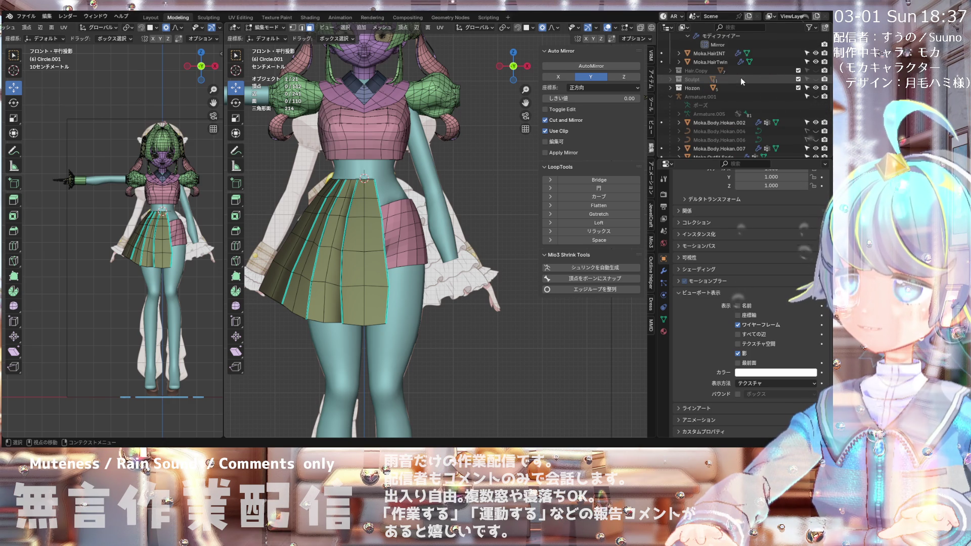
left_click(676, 88)
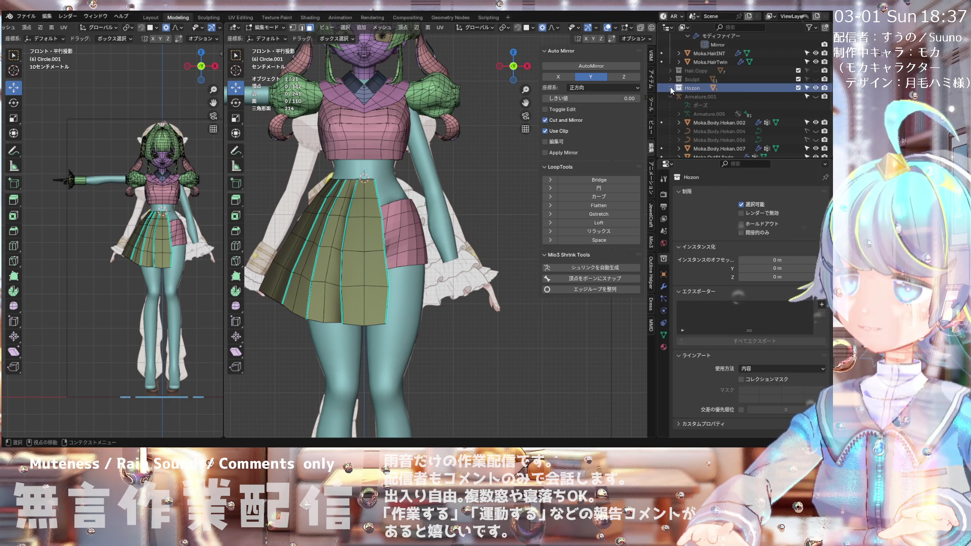
left_click(670, 88)
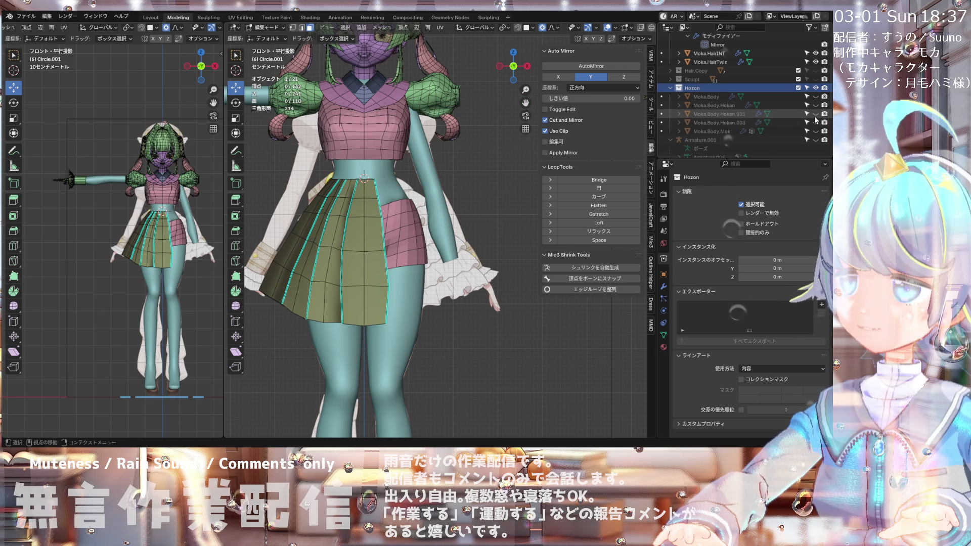
left_click(670, 88)
Step: Inspect the Sculpt collection's cubes and Moka.HairTwin's contents in the outliner, then collapse them
left_click(671, 80)
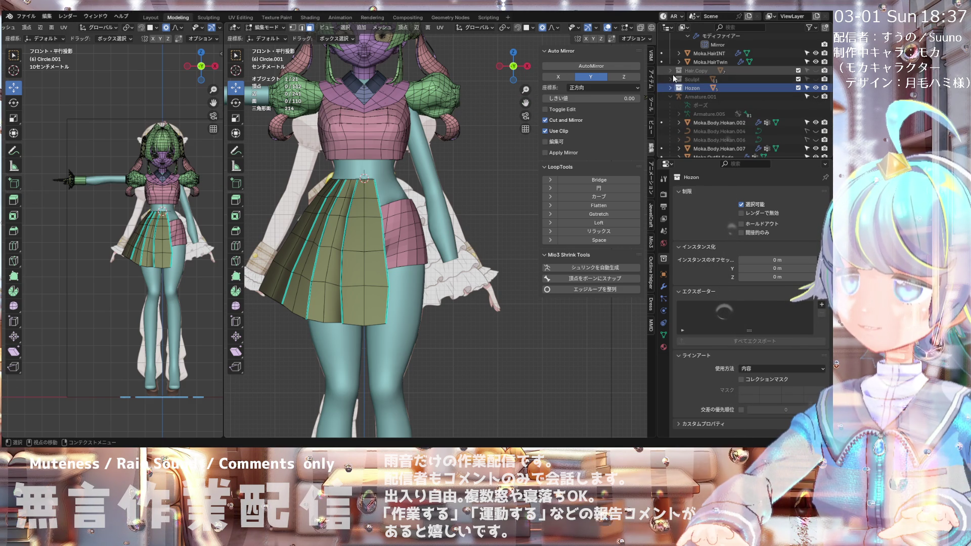
scroll(672, 81, "down", 2)
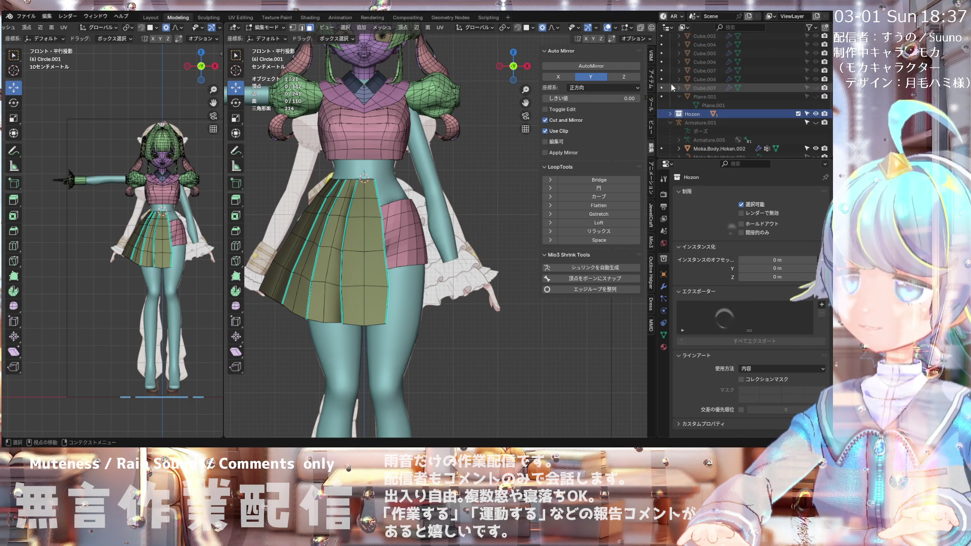
scroll(673, 88, "down", 2)
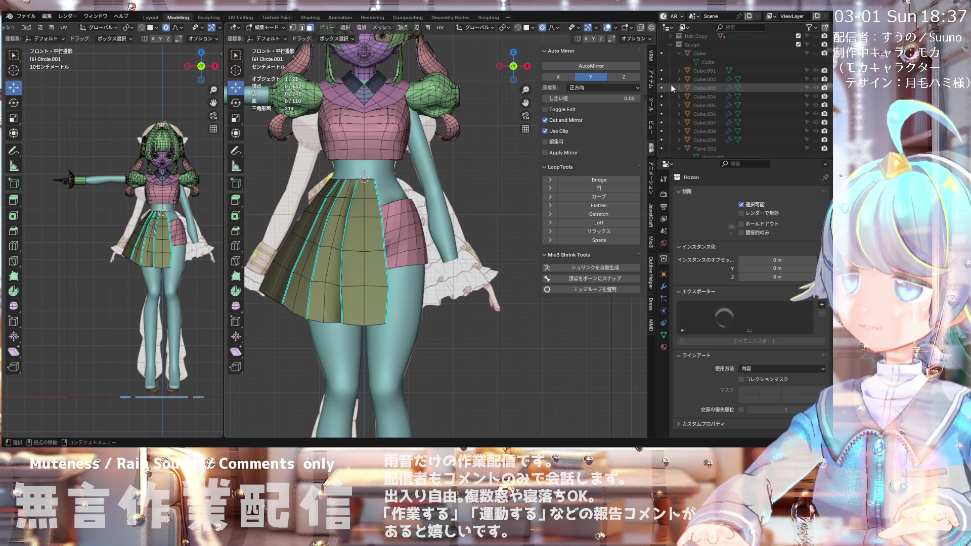
scroll(672, 88, "down", 4)
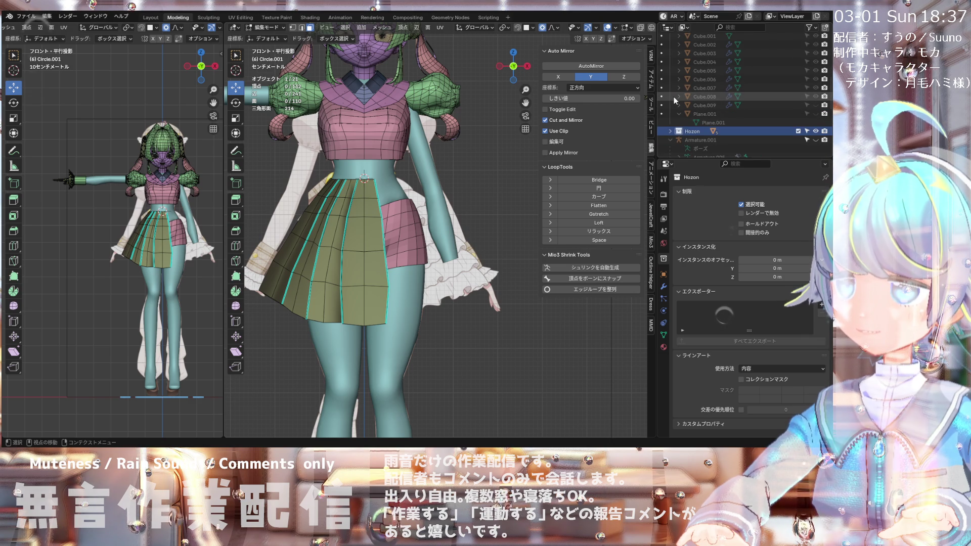
scroll(672, 88, "up", 5)
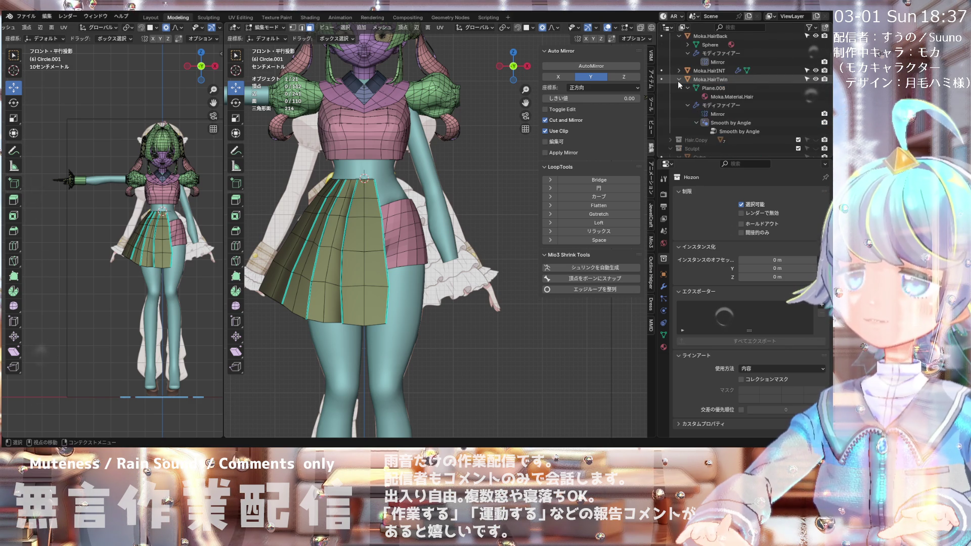
left_click(679, 79)
scroll(676, 91, "down", 2)
scroll(677, 89, "up", 2)
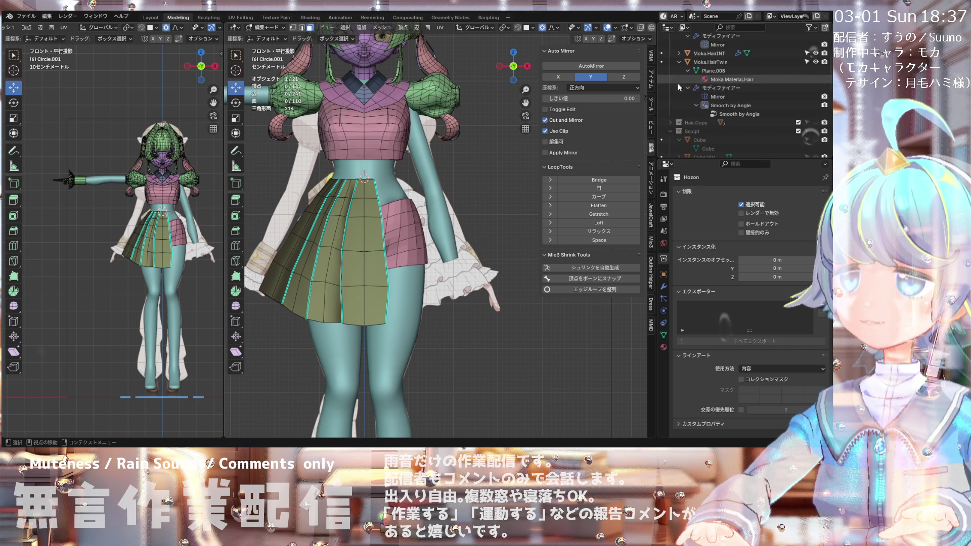
left_click(679, 62)
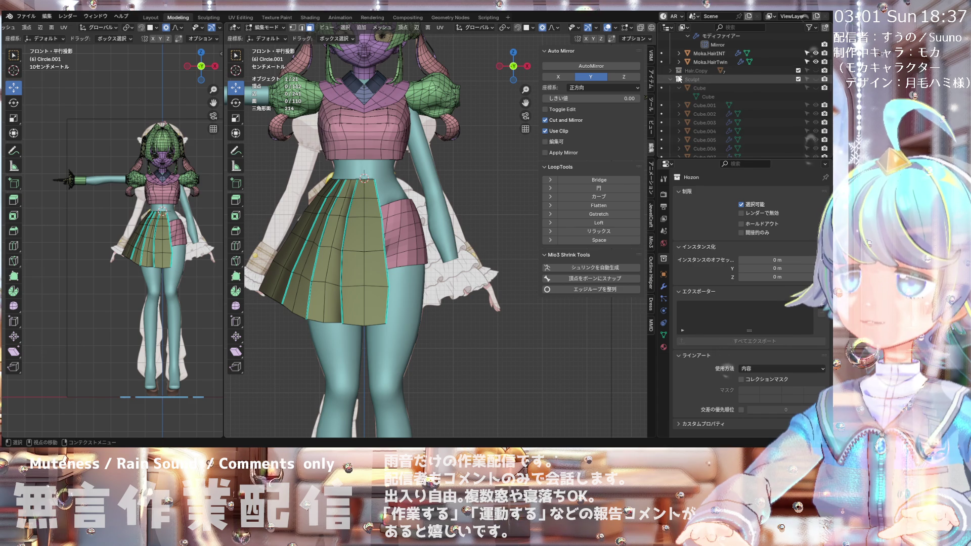
left_click(671, 80)
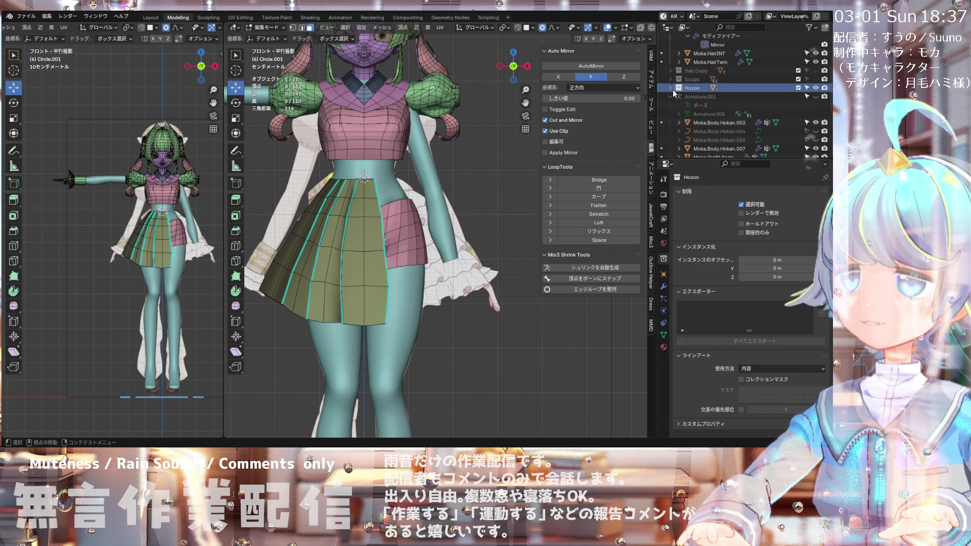
scroll(673, 90, "down", 2)
scroll(734, 96, "down", 2)
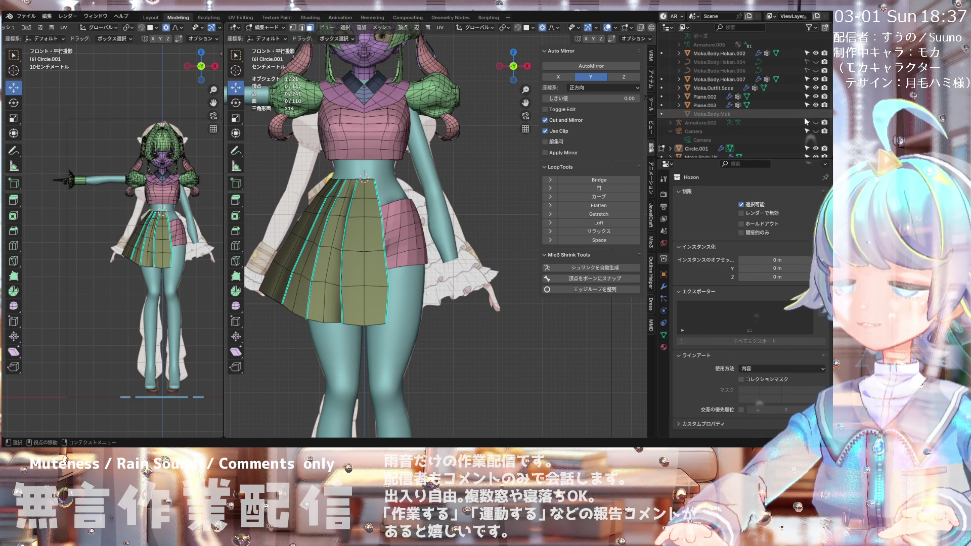
scroll(807, 122, "down", 3)
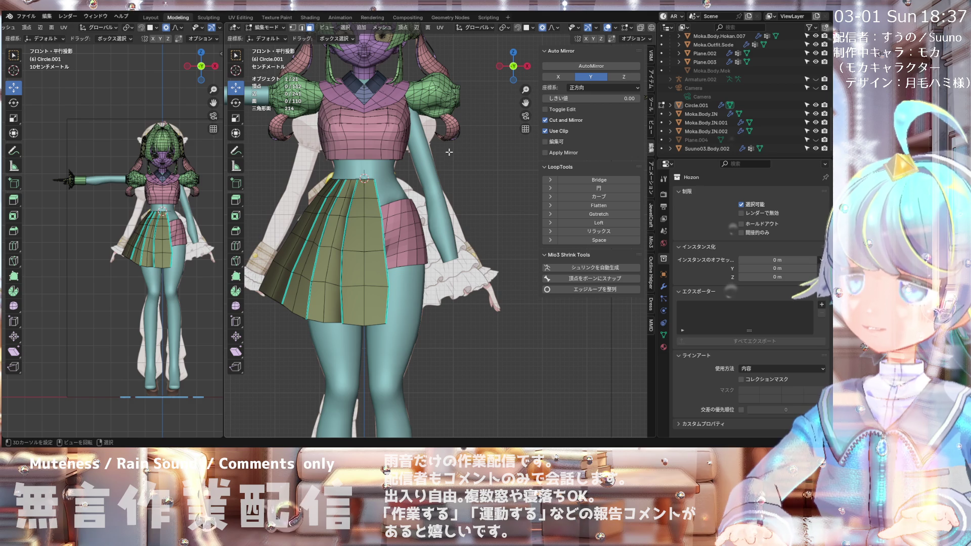
Step: Toggle Armature.002's viewport visibility on and back off
scroll(485, 152, "down", 4)
scroll(402, 160, "up", 2)
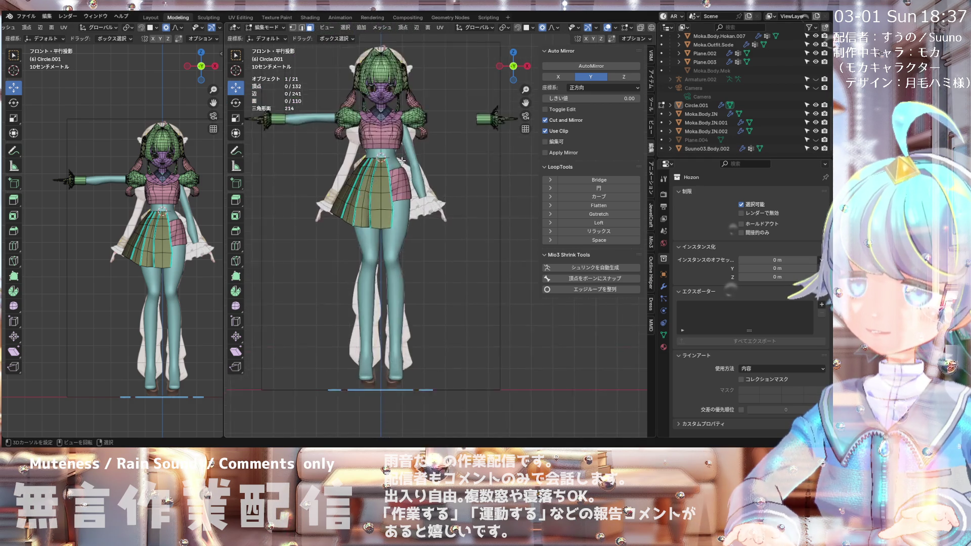
scroll(402, 161, "up", 2)
scroll(373, 176, "down", 3)
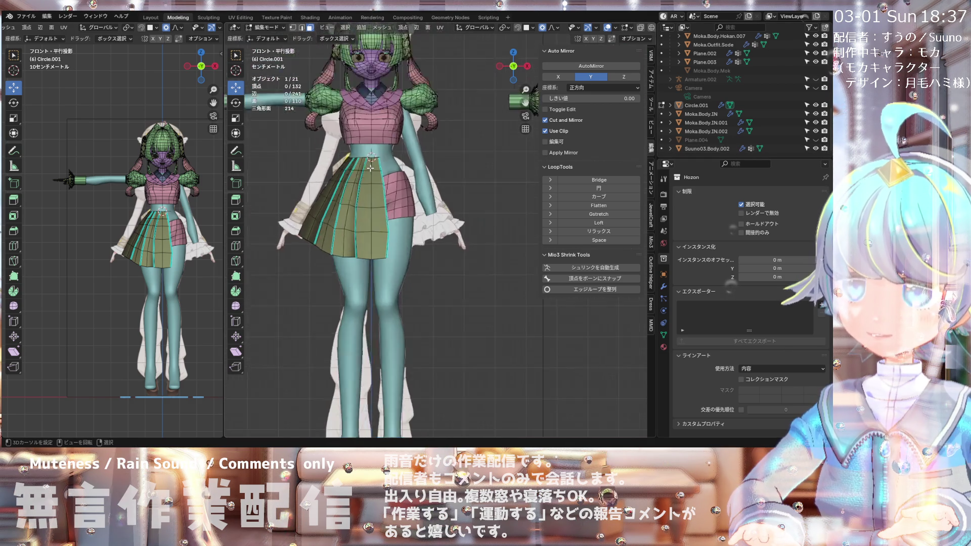
scroll(373, 176, "up", 2)
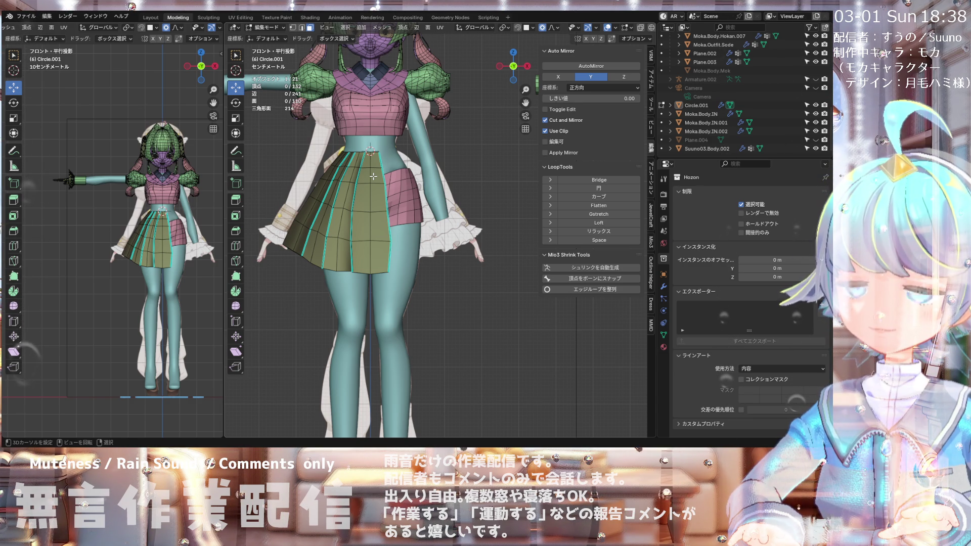
scroll(373, 176, "down", 1)
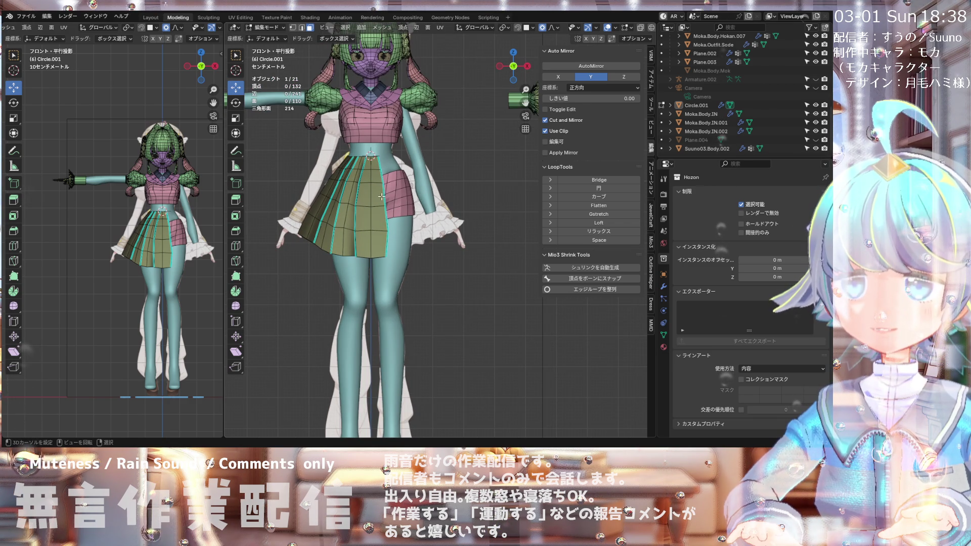
scroll(382, 197, "down", 2)
scroll(367, 207, "up", 1)
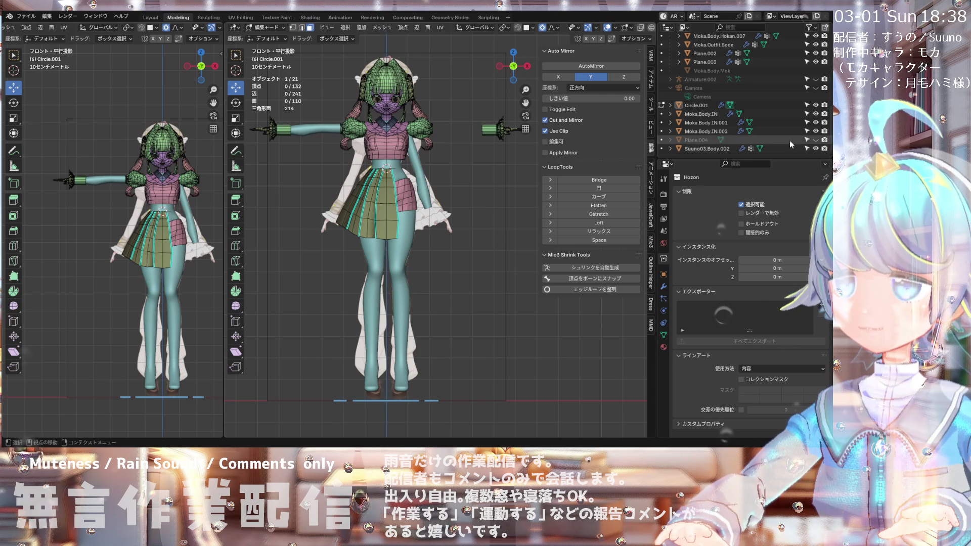
scroll(488, 215, "down", 1)
scroll(455, 192, "up", 1)
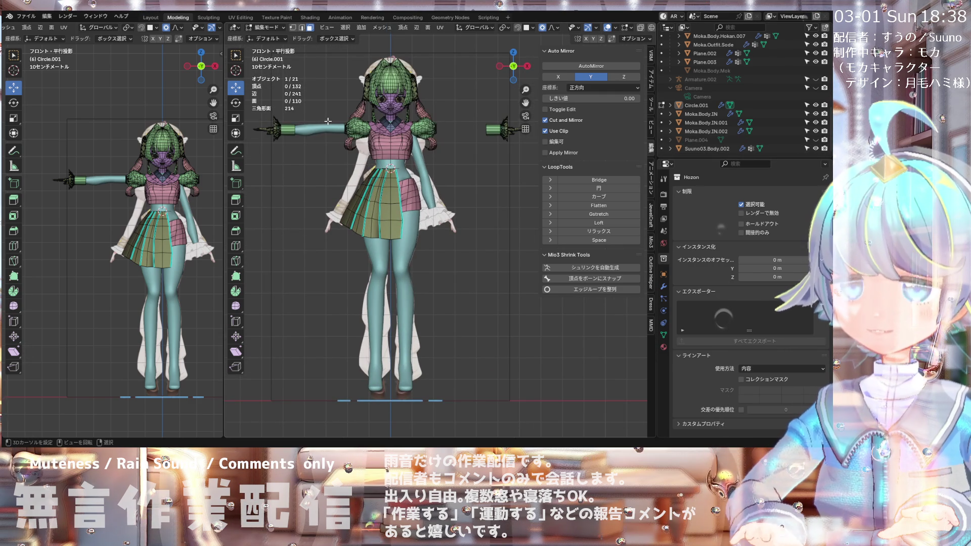
left_click(815, 79)
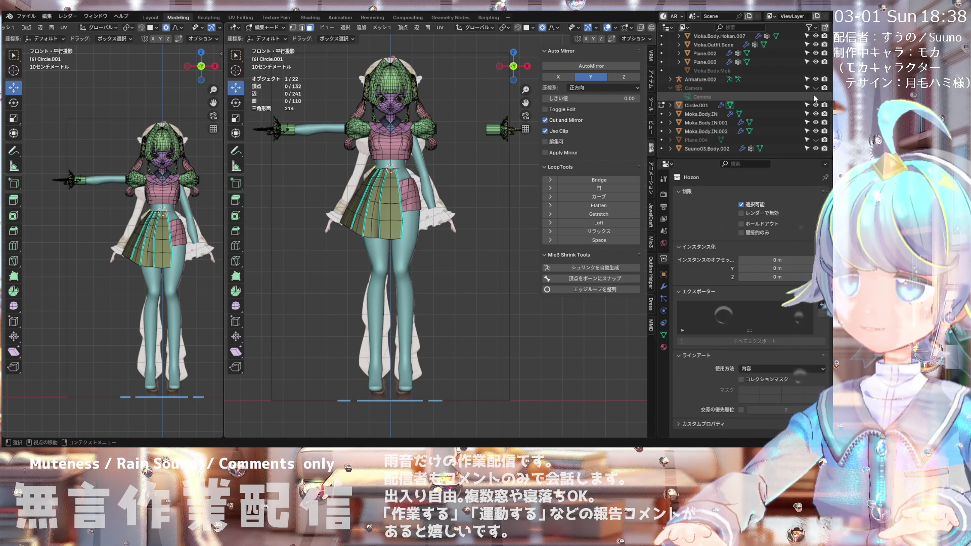
left_click(816, 79)
Step: Unhide Armature.001 so its bones show over the Moka character
scroll(816, 86, "up", 3)
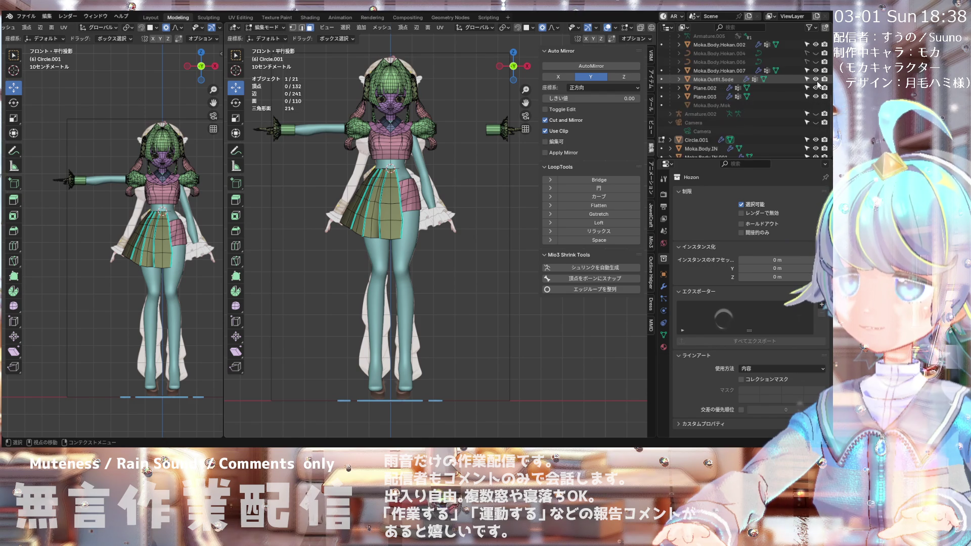
scroll(817, 86, "up", 2)
left_click(815, 70)
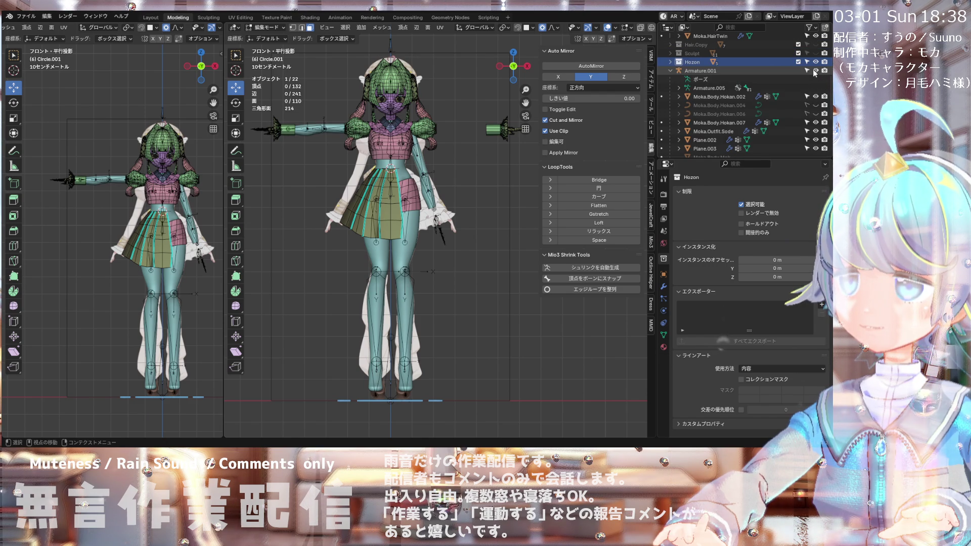
scroll(365, 172, "up", 3)
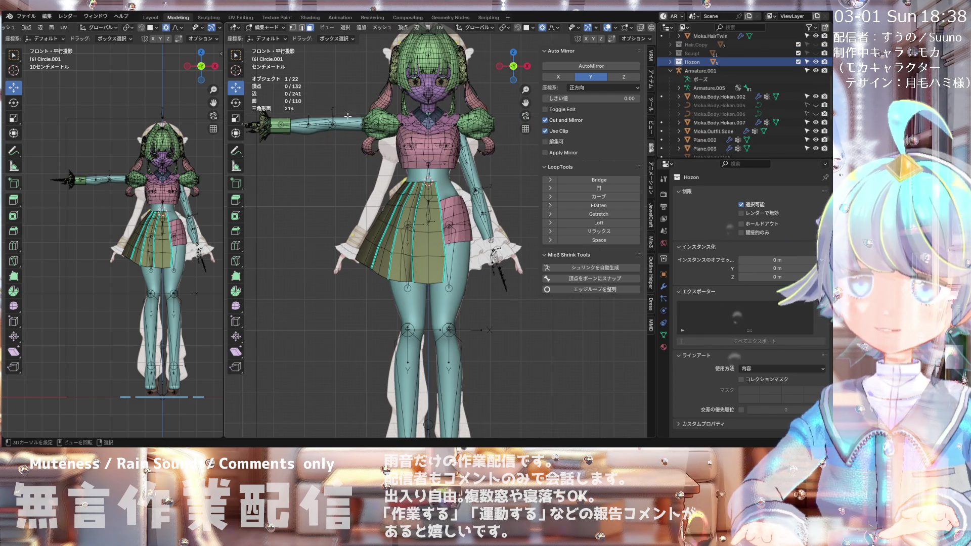
left_click(264, 27)
left_click(270, 36)
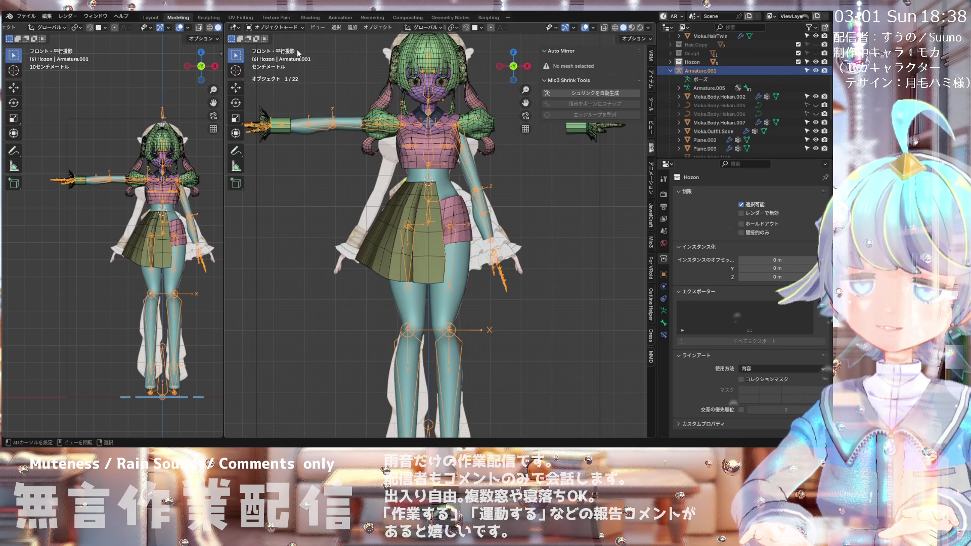
left_click(264, 27)
left_click(289, 55)
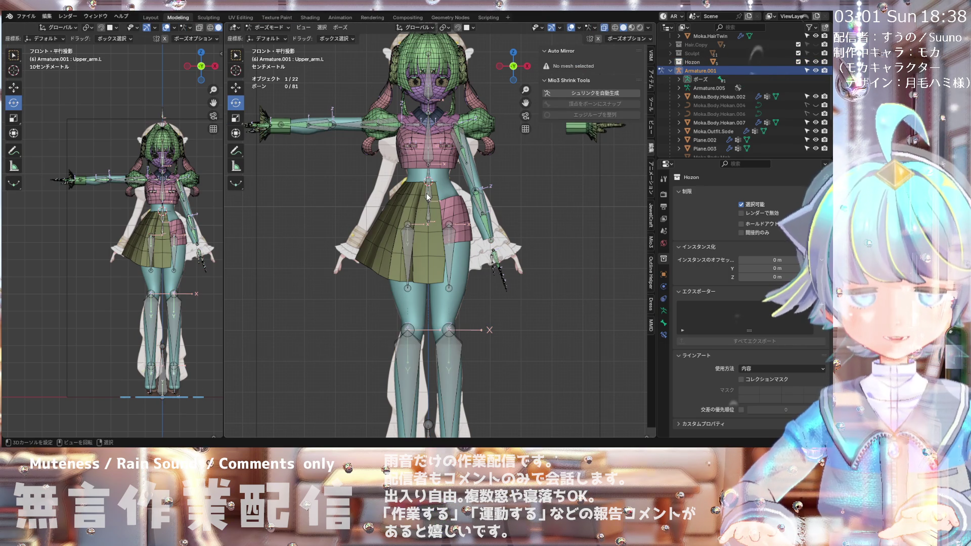
key("a")
key("alt+r")
scroll(477, 186, "down", 2)
key("alt+a")
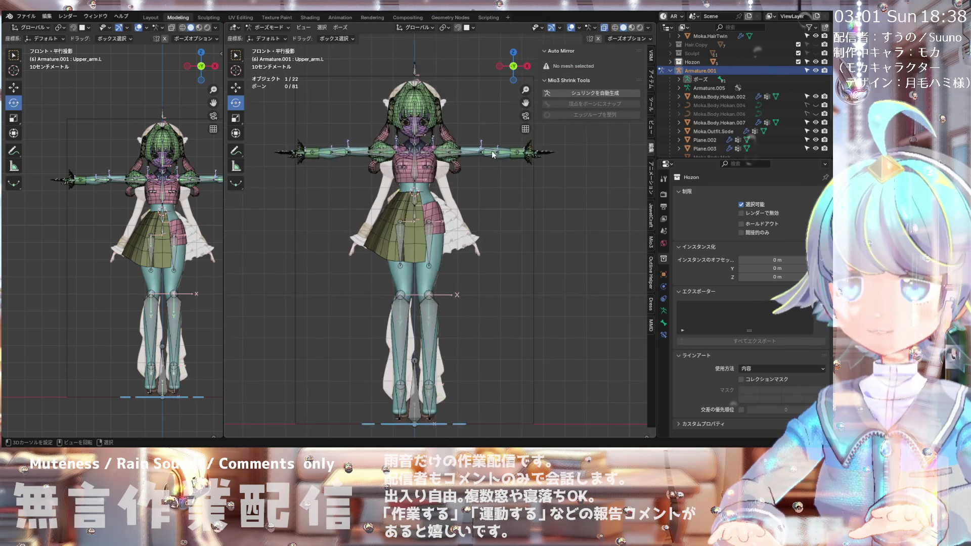
scroll(492, 150, "up", 3)
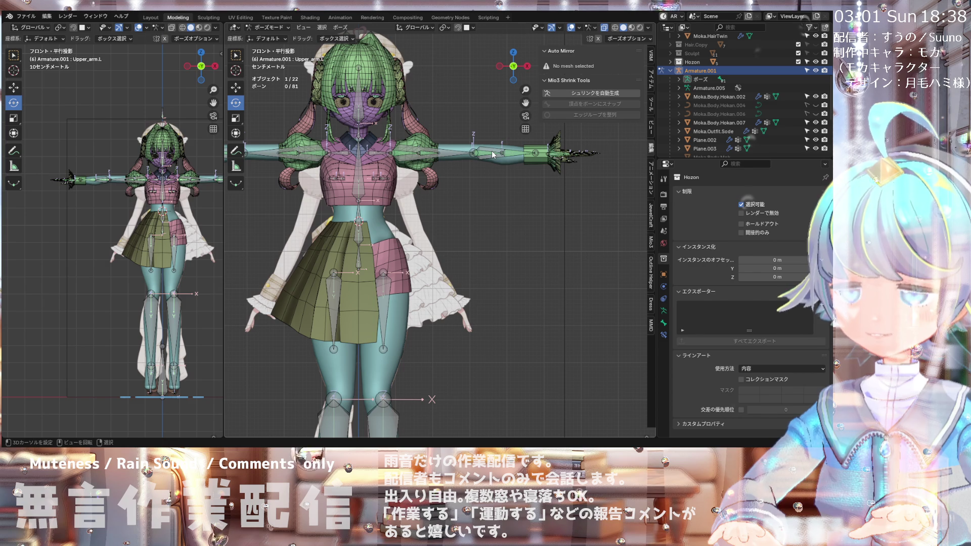
scroll(398, 258, "down", 1)
scroll(362, 190, "up", 2)
scroll(369, 183, "down", 2)
scroll(378, 177, "up", 1)
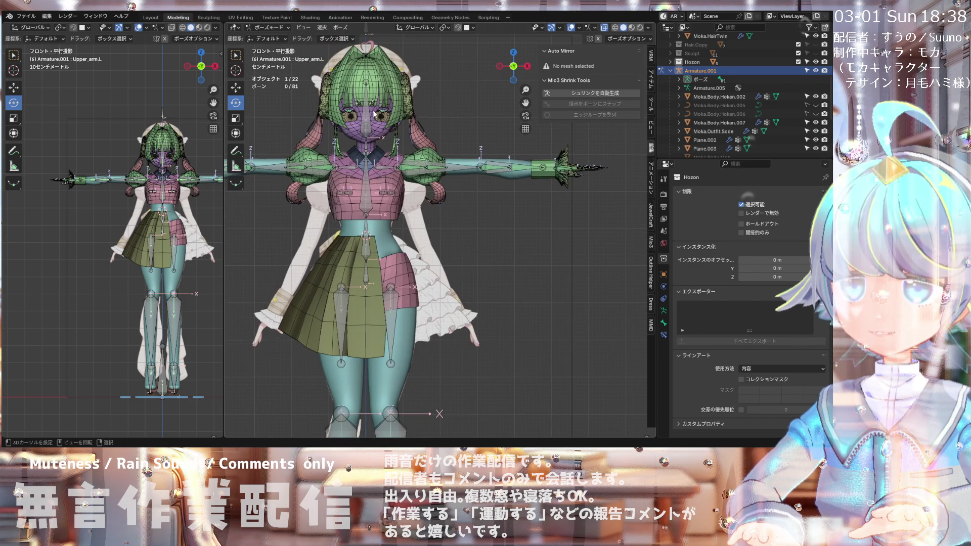
scroll(378, 172, "down", 1)
scroll(377, 157, "up", 2)
scroll(377, 141, "down", 2)
scroll(380, 226, "up", 1)
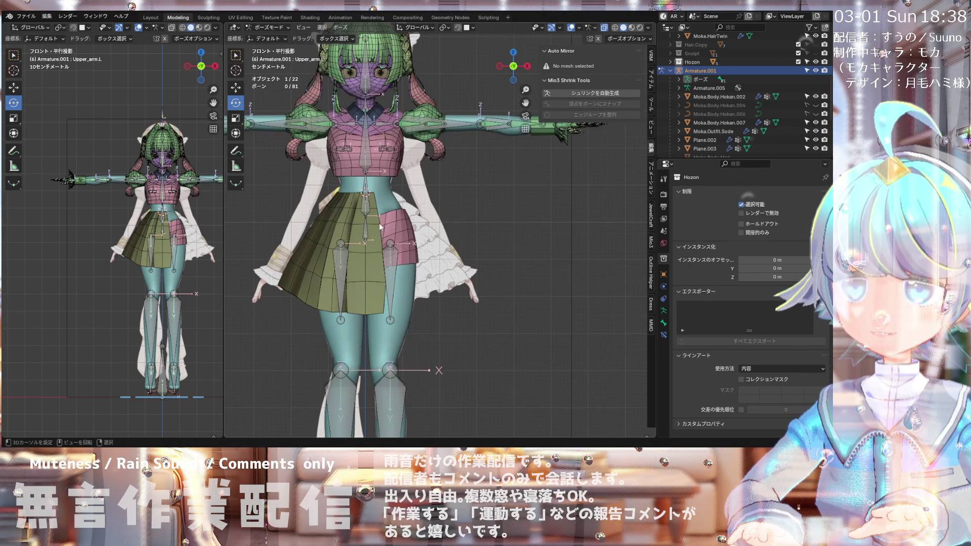
scroll(382, 201, "down", 1)
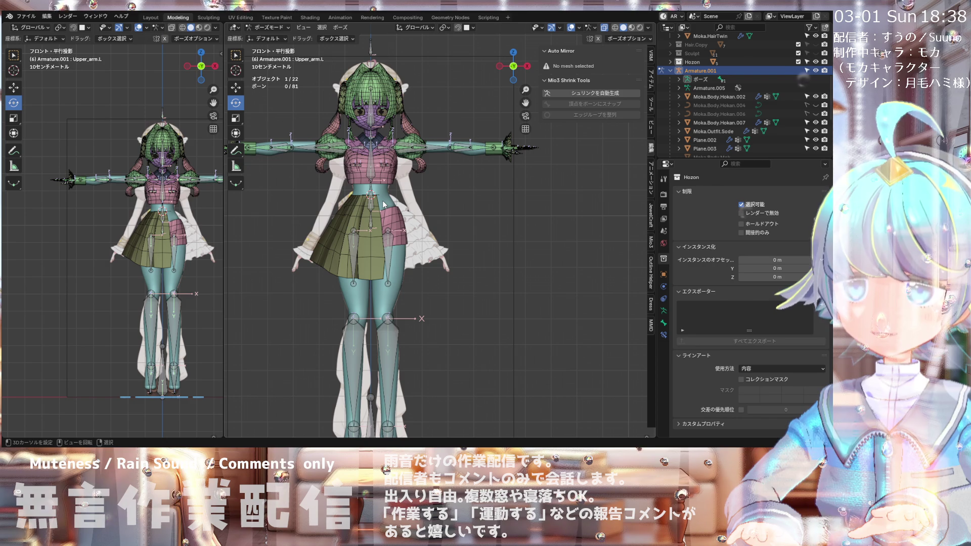
scroll(402, 253, "up", 1)
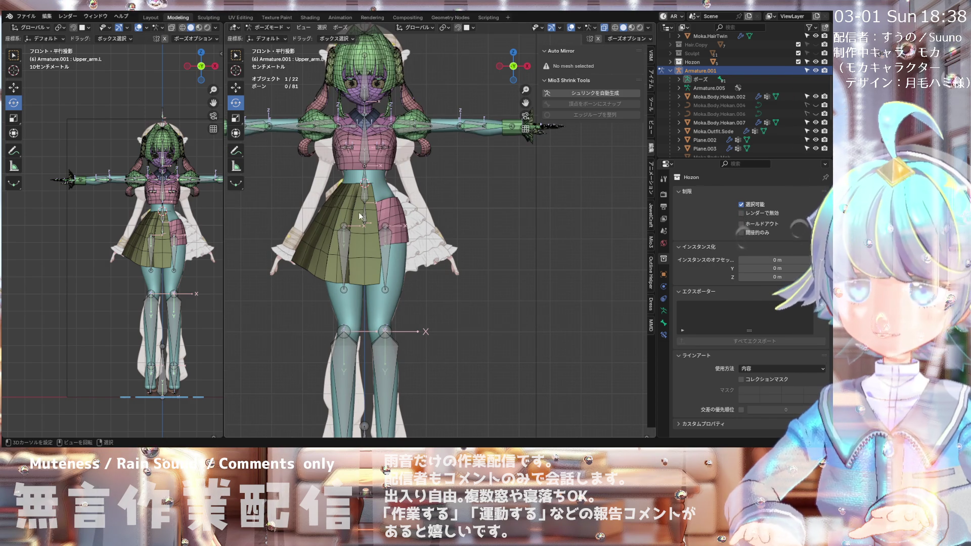
scroll(99, 217, "up", 1)
scroll(199, 215, "up", 1)
scroll(226, 207, "up", 2)
scroll(142, 211, "down", 3)
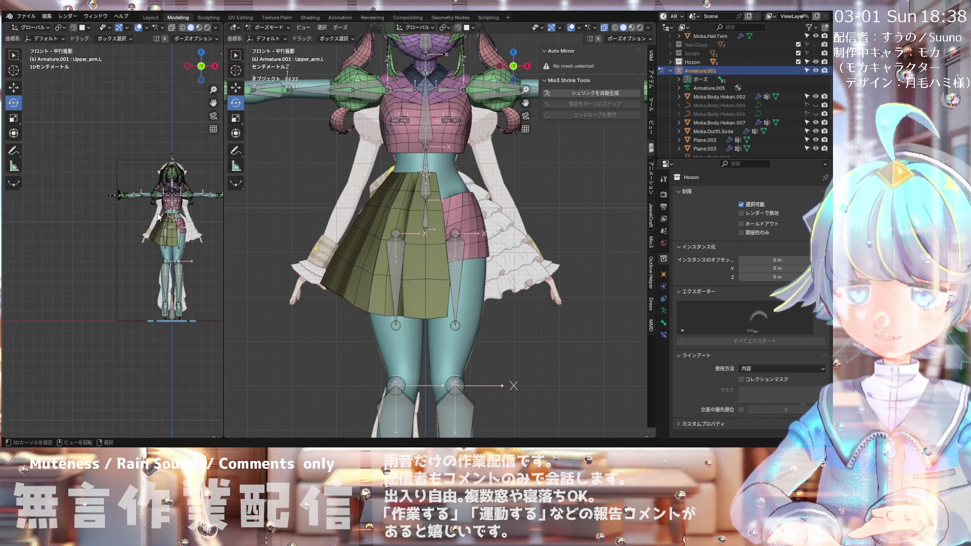
scroll(143, 215, "up", 8)
scroll(164, 217, "down", 2)
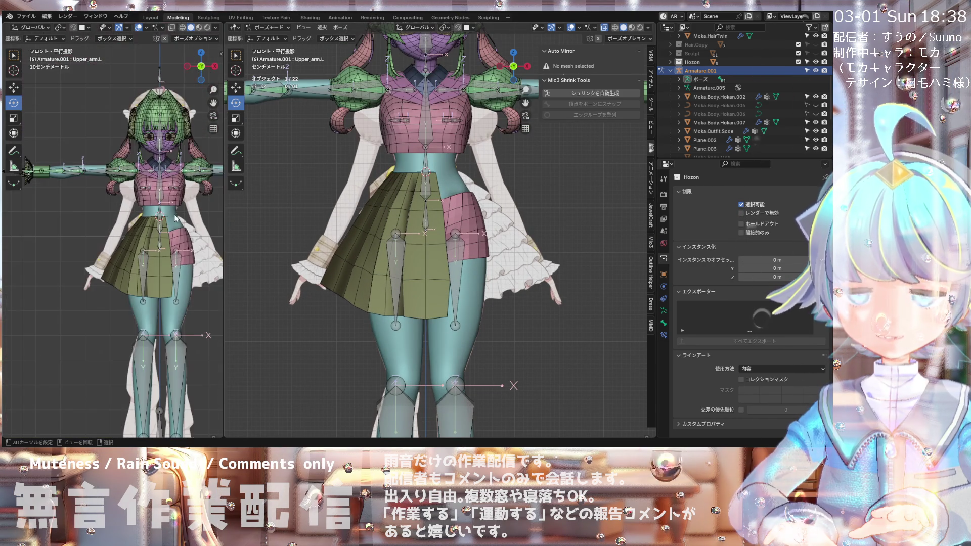
scroll(423, 251, "down", 1)
scroll(424, 251, "down", 1)
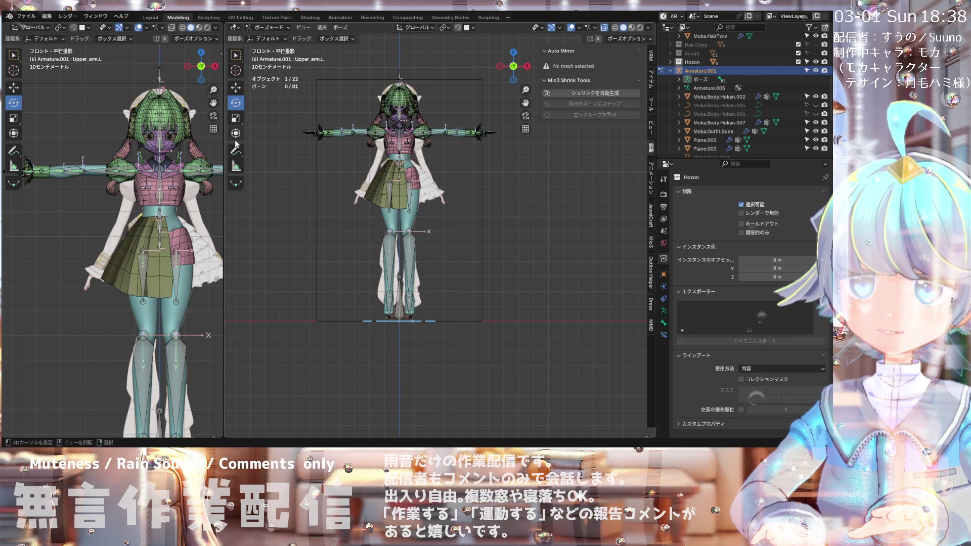
Step: Try the Annotate tool and its layer settings, then orbit the view off the front
left_click(236, 149)
left_click(317, 39)
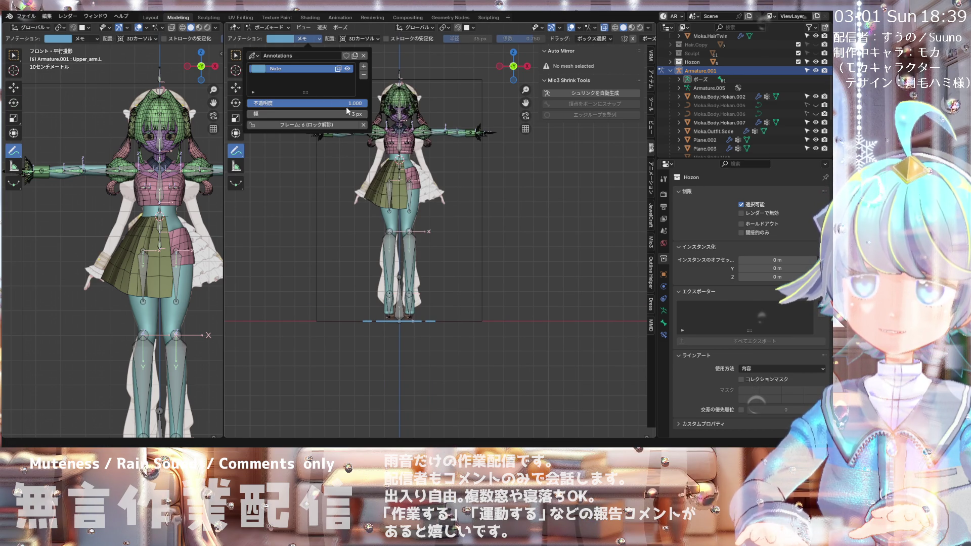
mouse_move(357, 147)
middle_mouse_down()
mouse_move(330, 227)
mouse_move(193, 235)
middle_mouse_up()
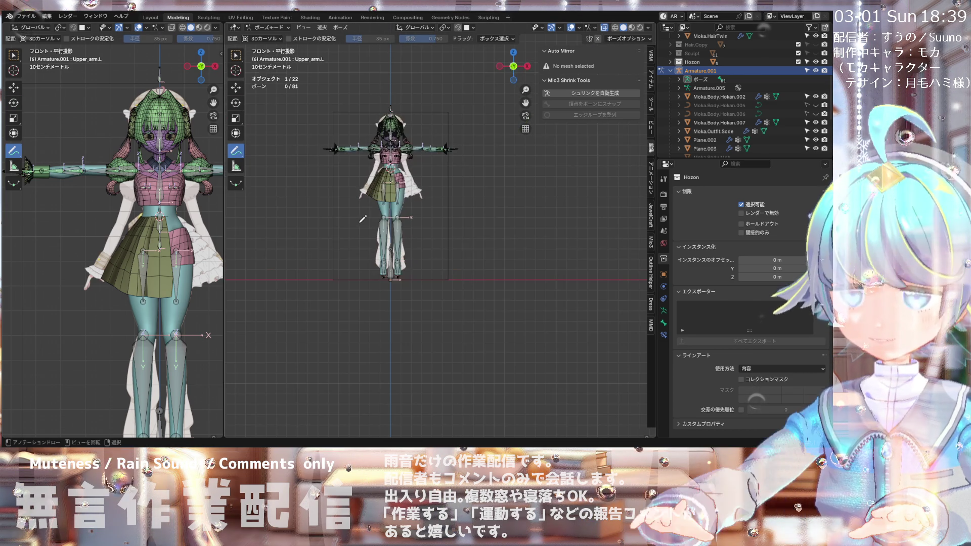
scroll(195, 234, "down", 4)
scroll(168, 171, "up", 10)
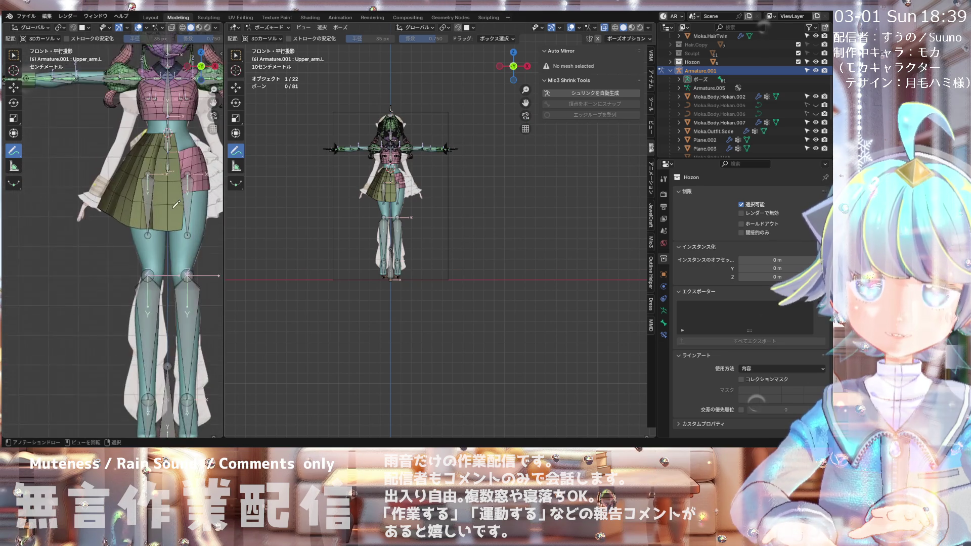
scroll(169, 171, "down", 2)
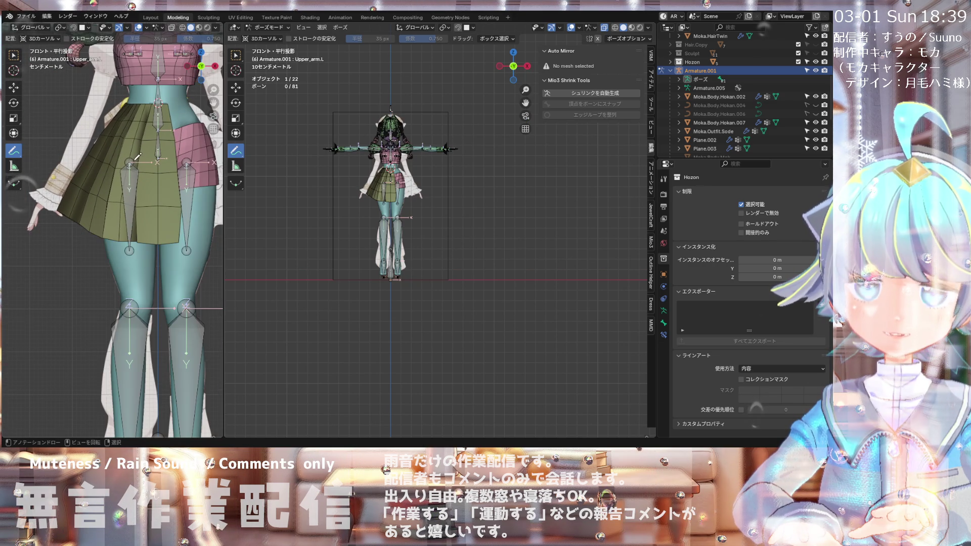
scroll(137, 157, "up", 2)
Step: Switch from Pose Mode to Object Mode and select the skirt Circle.001 instead of the body
left_click(263, 27)
left_click(268, 40)
scroll(392, 207, "up", 3)
left_click(392, 207)
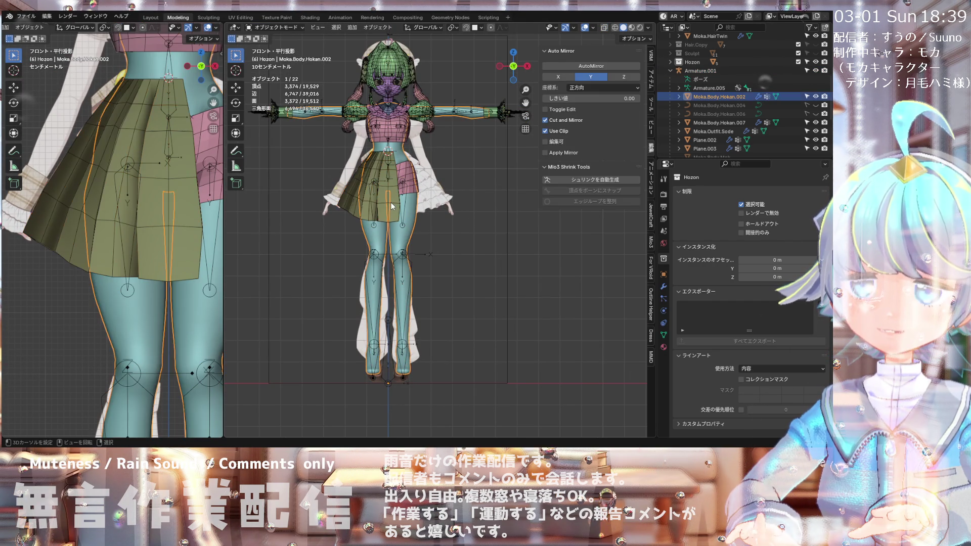
left_click(385, 203)
left_click(275, 27)
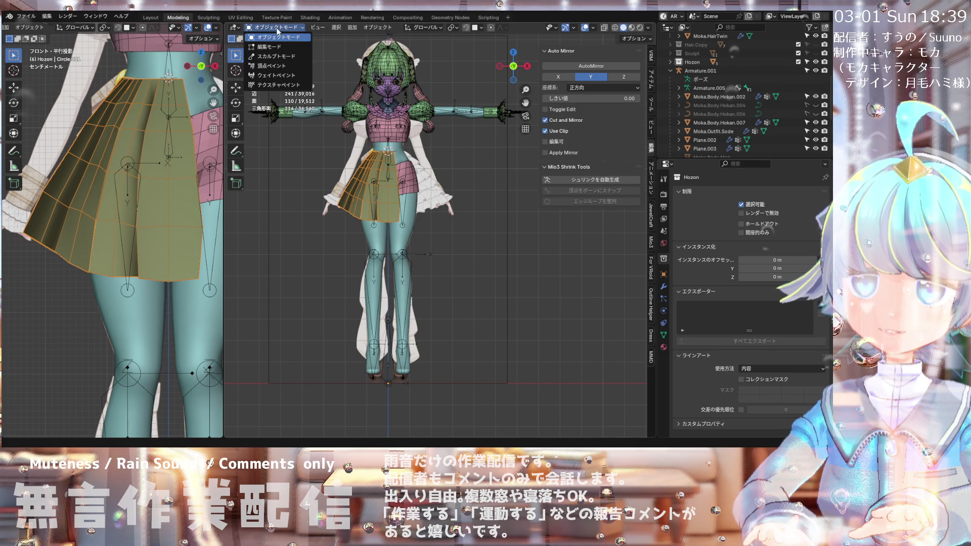
Step: Put the skirt in Edit Mode and vertex-slide one pleat vertex along its edge
left_click(269, 47)
scroll(374, 173, "up", 5)
left_click(372, 154)
key("1")
scroll(373, 152, "up", 1)
scroll(372, 152, "up", 2)
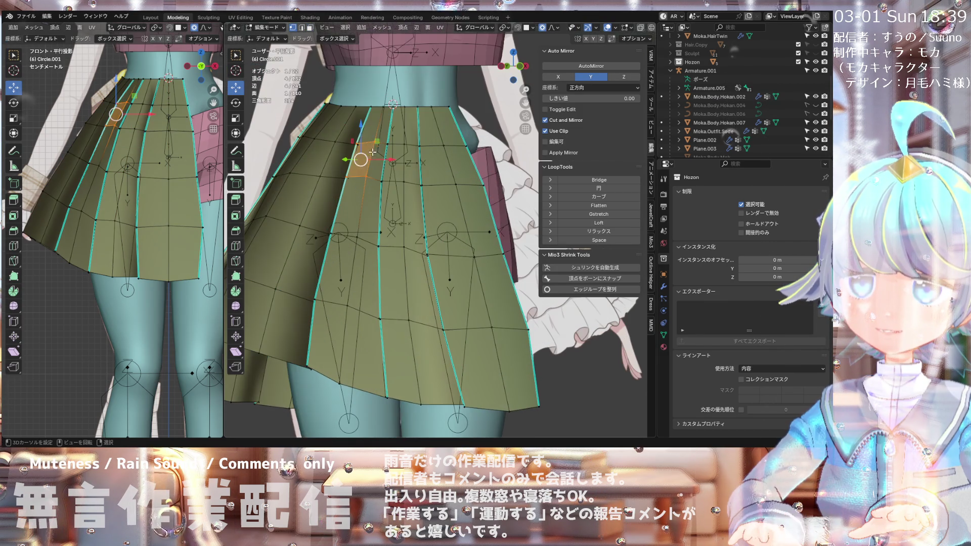
left_click(367, 176)
key("g")
key("g")
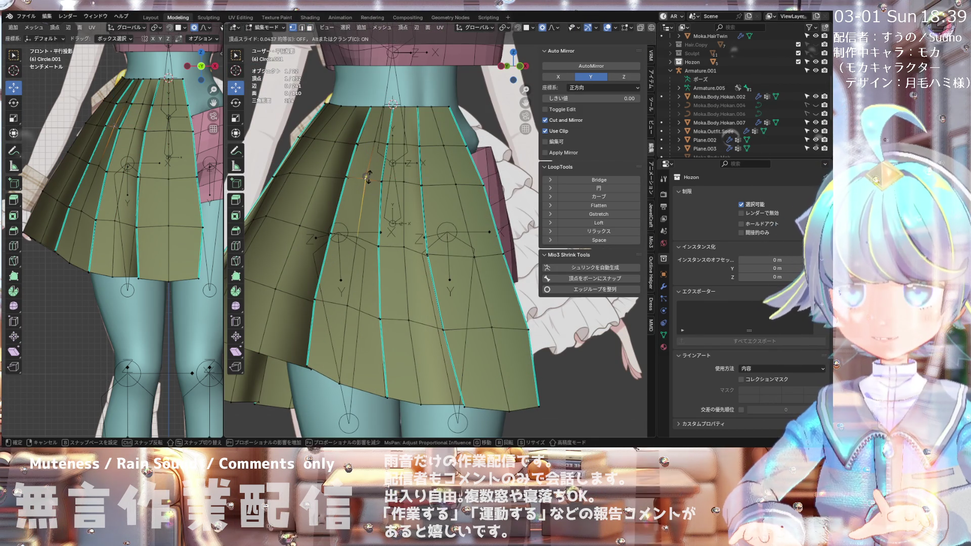
left_click(373, 146)
Step: Vertex-slide a second skirt vertex, then return to the front orthographic view
left_click(315, 299)
key("g")
key("g")
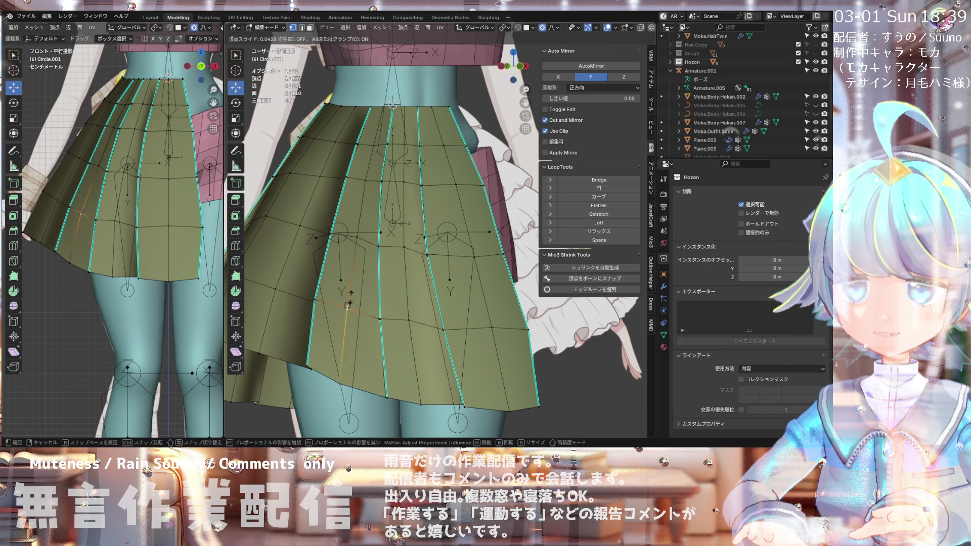
left_click(316, 301)
middle_click_drag(324, 293, 312, 290)
key("KP_1")
scroll(371, 165, "down", 6)
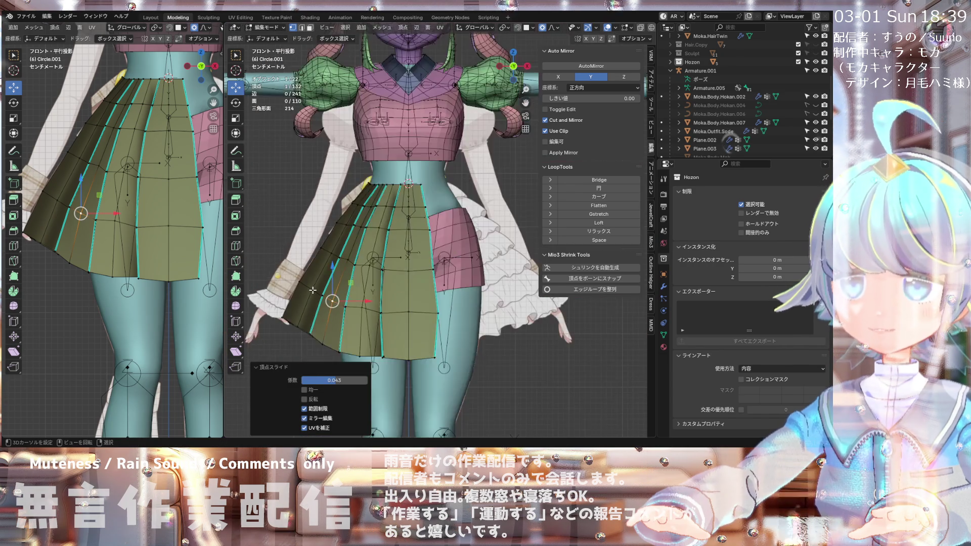
scroll(371, 165, "up", 5)
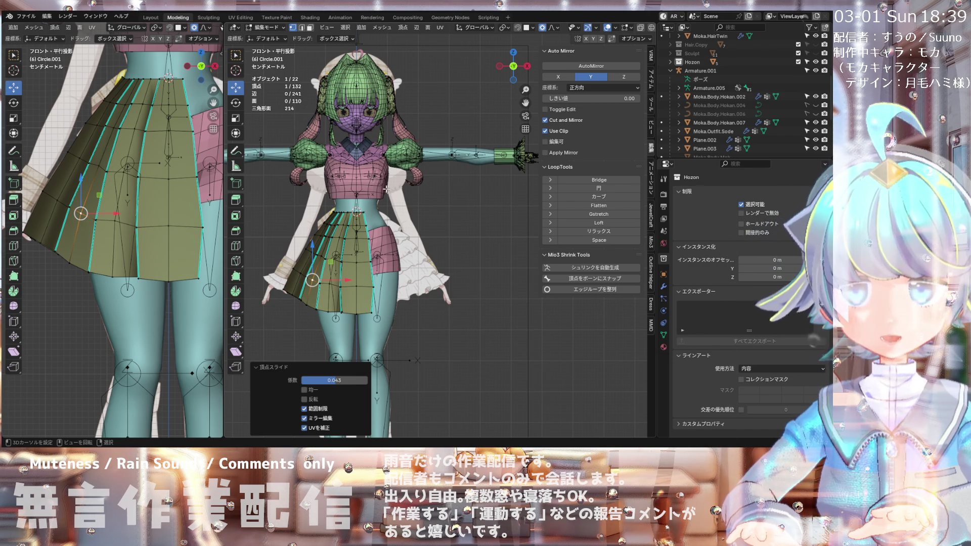
scroll(354, 224, "up", 2)
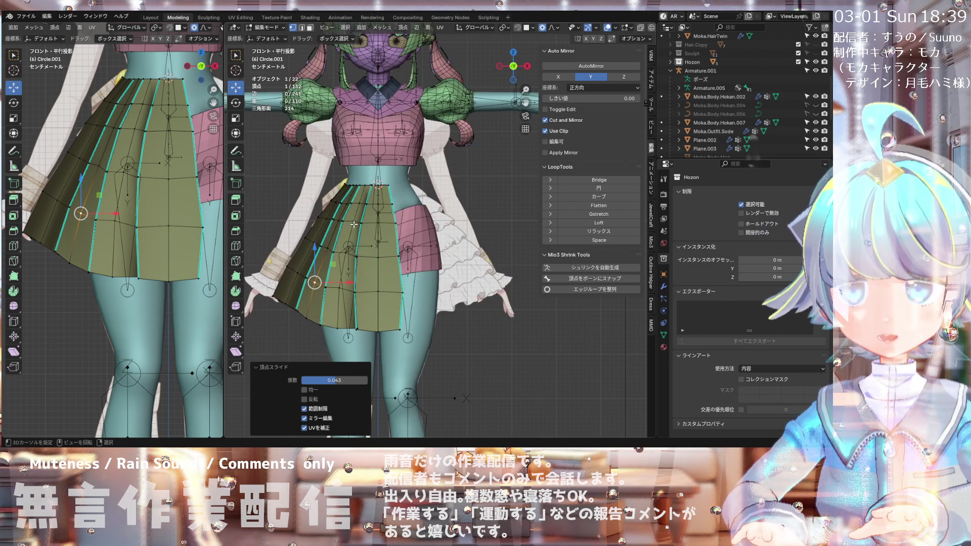
Step: Save the project as 20240213Moka.blend
left_click(23, 16)
left_click(36, 73)
scroll(331, 248, "down", 2)
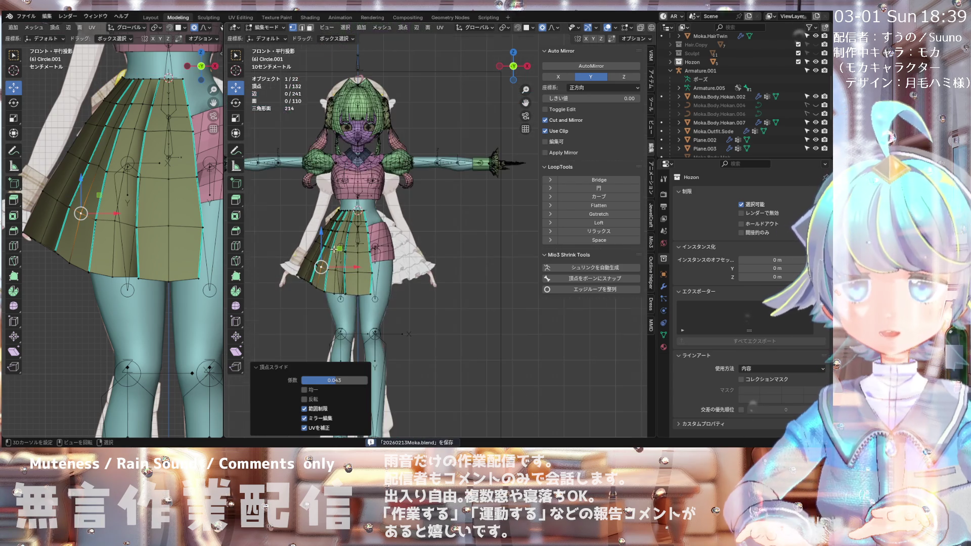
scroll(331, 248, "up", 2)
scroll(332, 247, "down", 2)
Step: Orbit around the character and switch to the top view
mouse_move(349, 197)
middle_mouse_down()
mouse_move(496, 241)
mouse_move(366, 200)
middle_mouse_up()
scroll(365, 201, "up", 5)
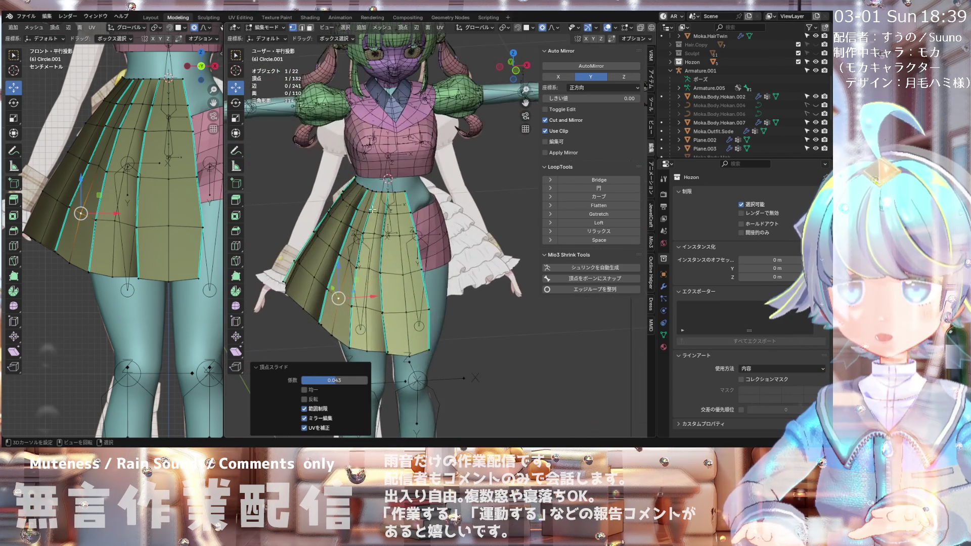
scroll(366, 200, "up", 3)
scroll(373, 206, "down", 5)
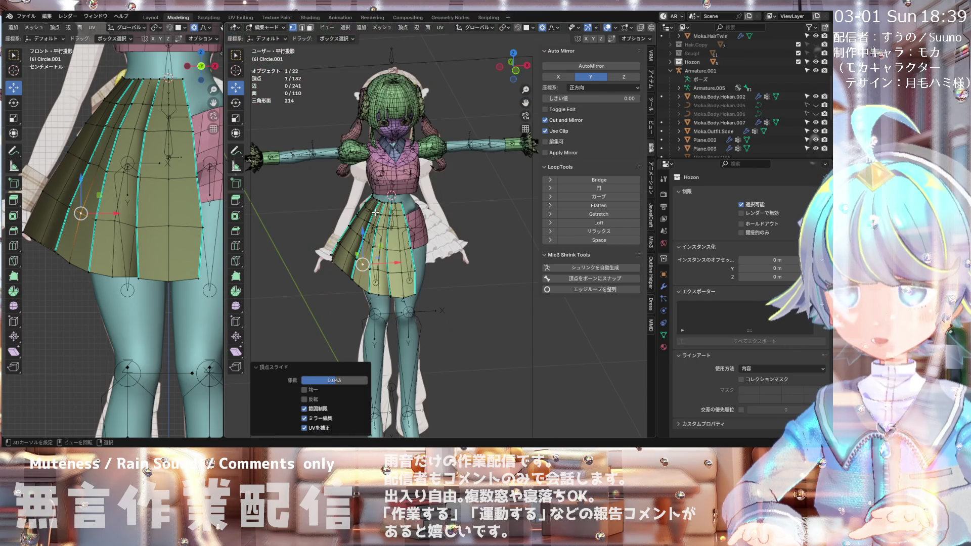
key("KP_7")
scroll(376, 213, "down", 6)
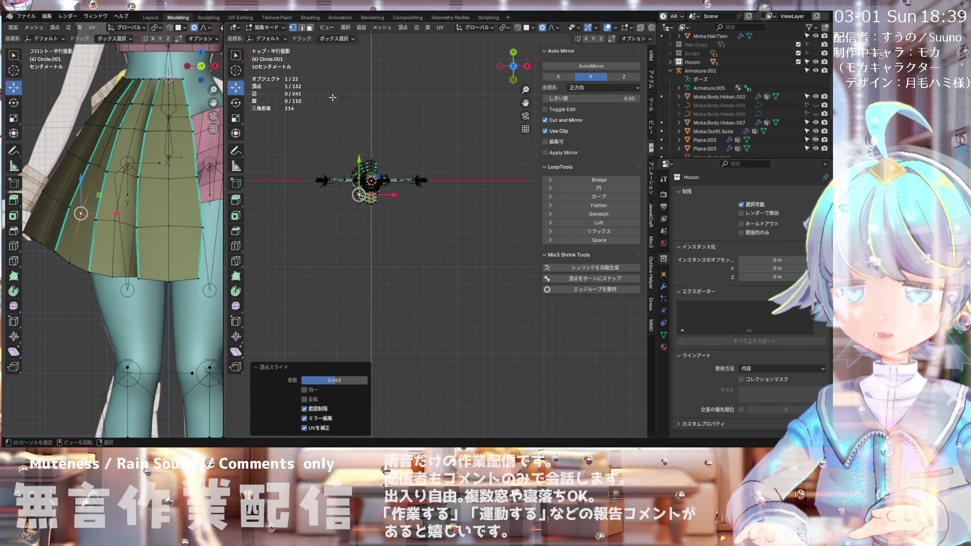
left_click(265, 28)
left_click(268, 40)
scroll(160, 152, "down", 6)
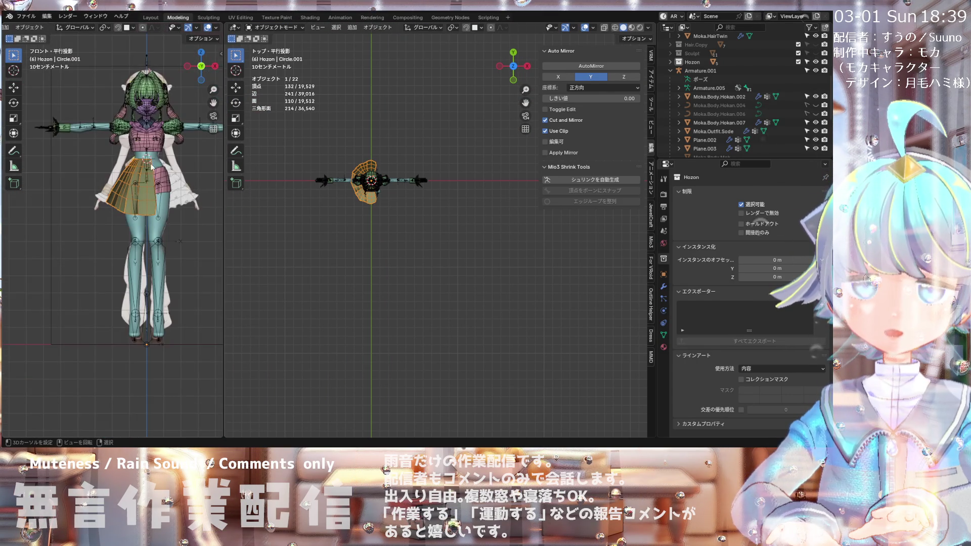
scroll(160, 152, "up", 4)
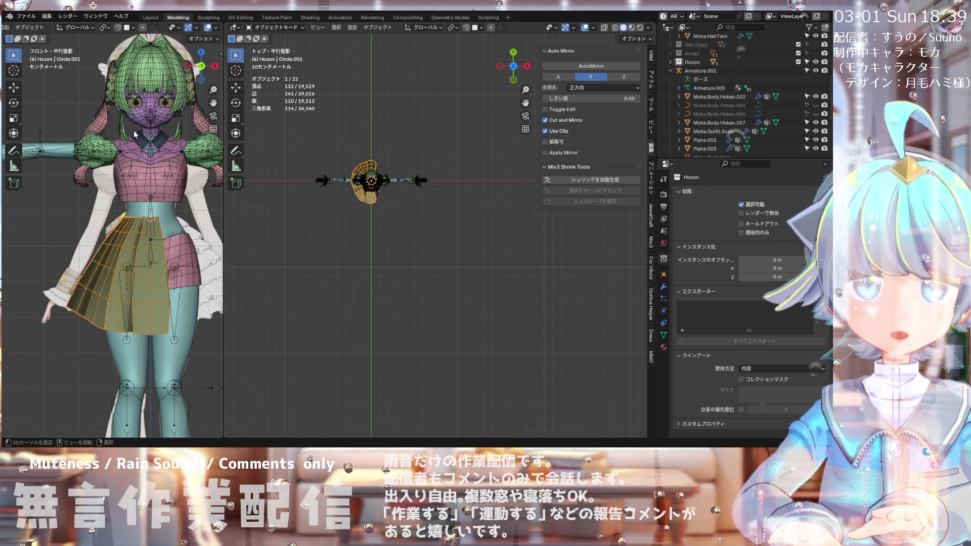
scroll(135, 134, "down", 2)
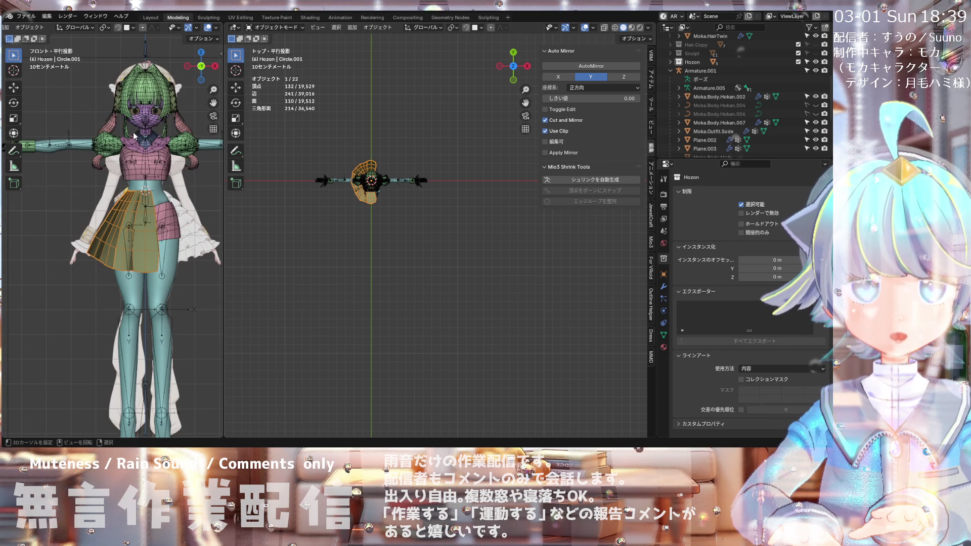
scroll(134, 135, "down", 3)
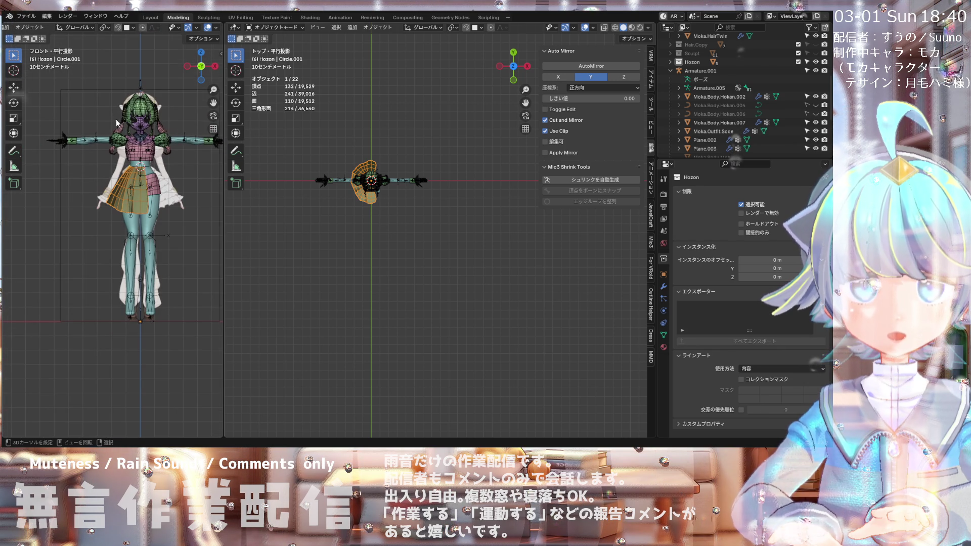
scroll(121, 123, "up", 6)
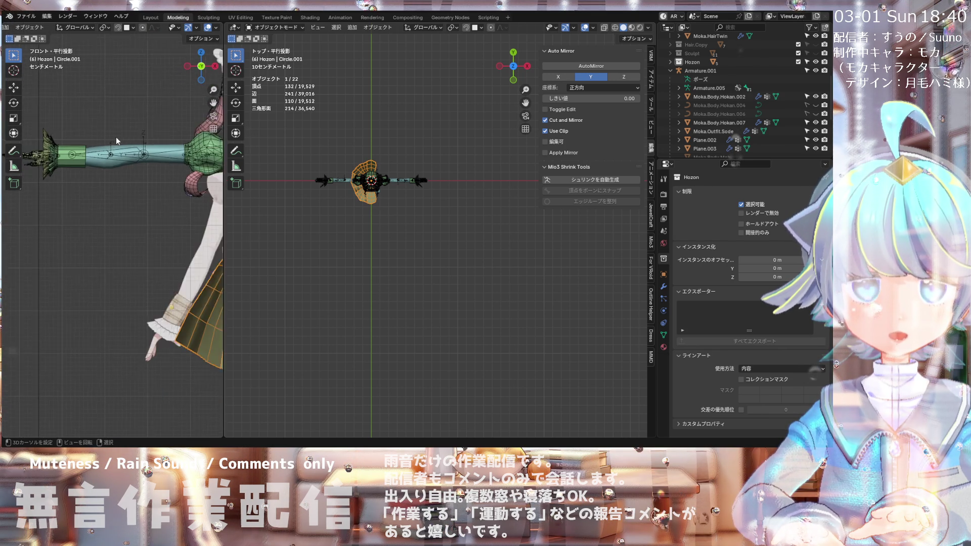
scroll(66, 155, "down", 2)
scroll(69, 144, "up", 5)
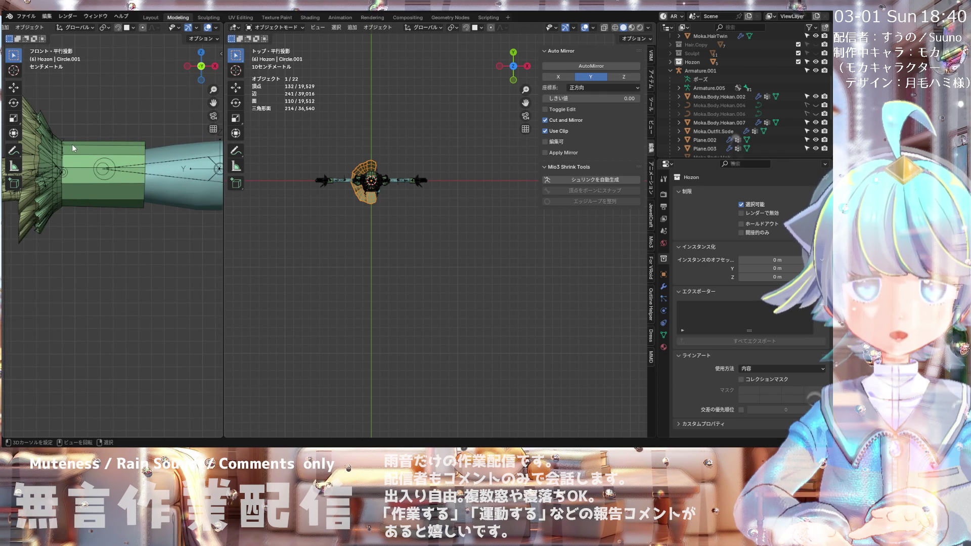
scroll(76, 145, "down", 4)
scroll(80, 146, "up", 3)
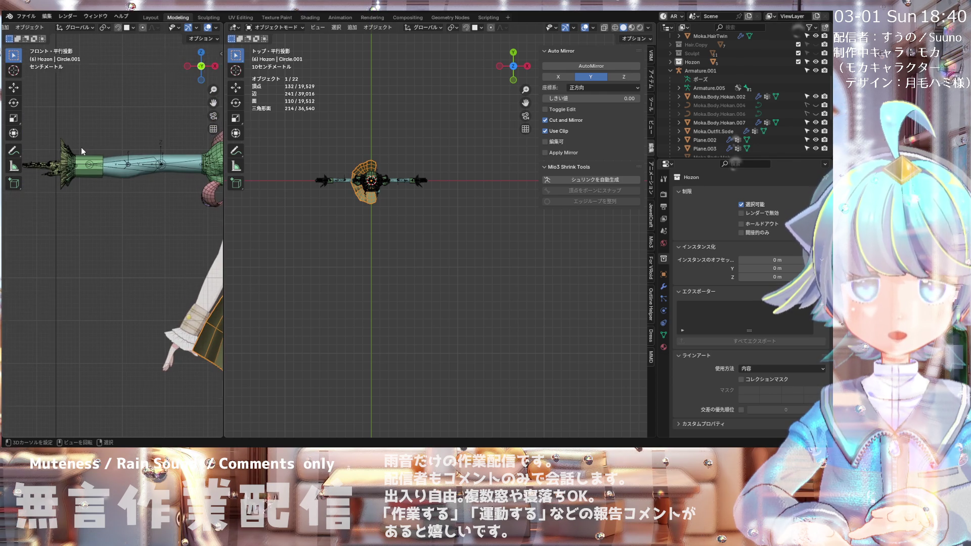
scroll(81, 147, "down", 4)
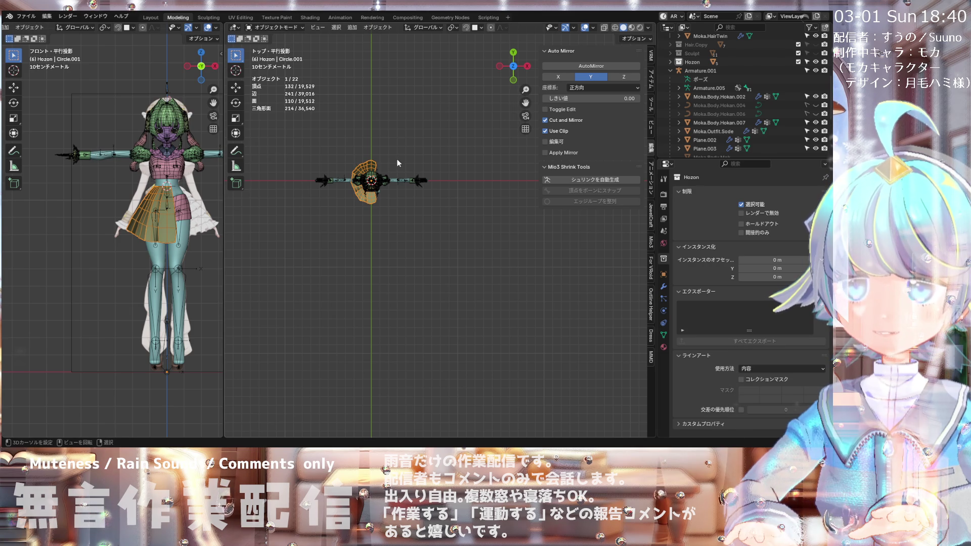
scroll(386, 160, "up", 4)
scroll(386, 160, "up", 1)
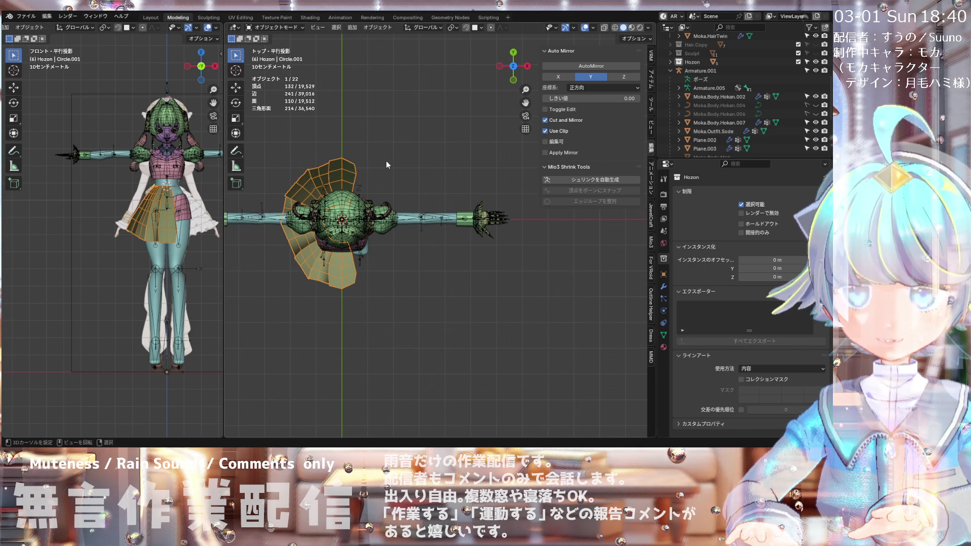
key("shift+a")
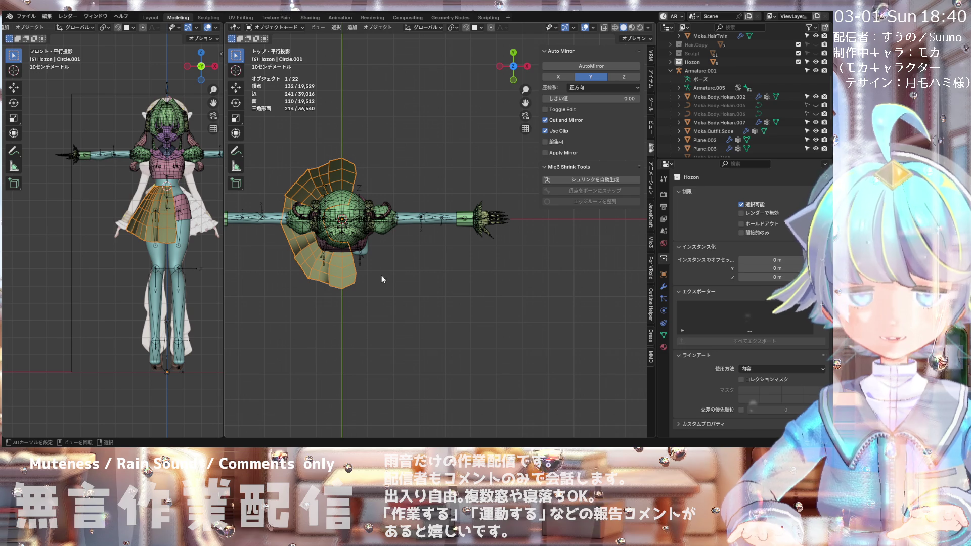
key("shift+a")
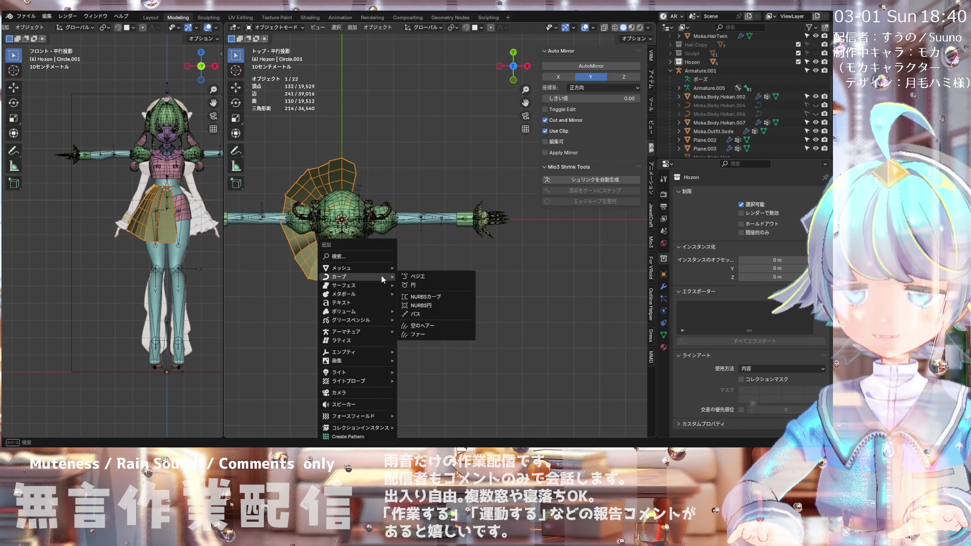
Step: Add a Circle mesh and scale it down to 0.242
mouse_move(356, 269)
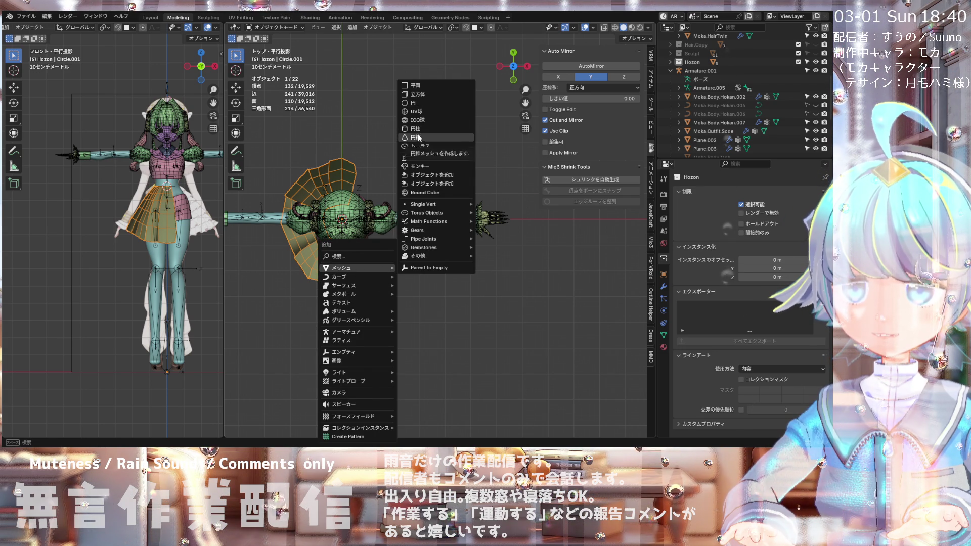
left_click(417, 102)
scroll(415, 162, "down", 6)
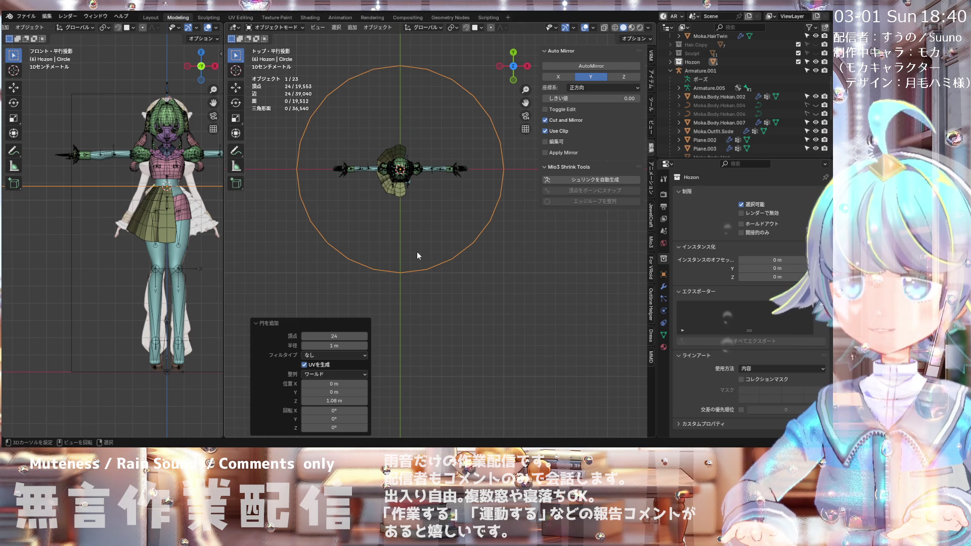
scroll(430, 208, "up", 1)
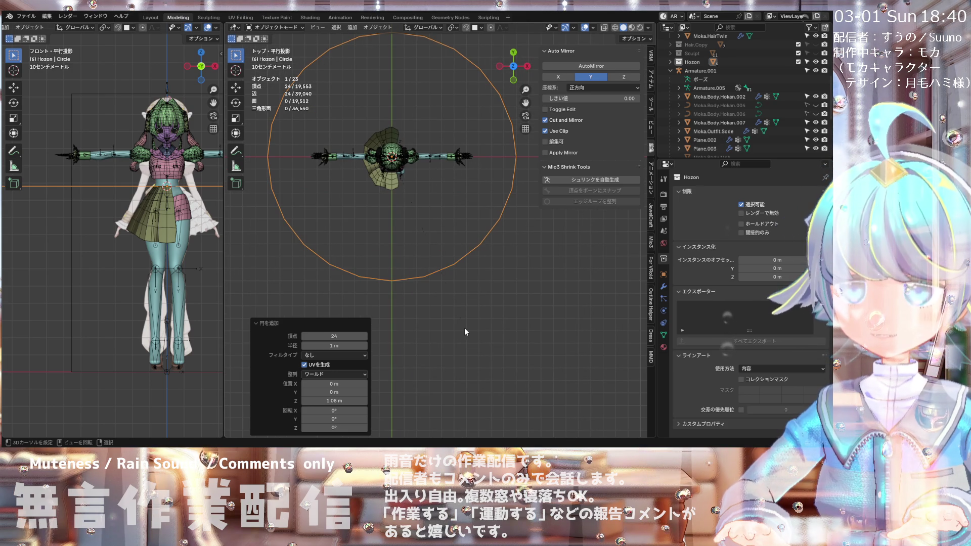
key("s")
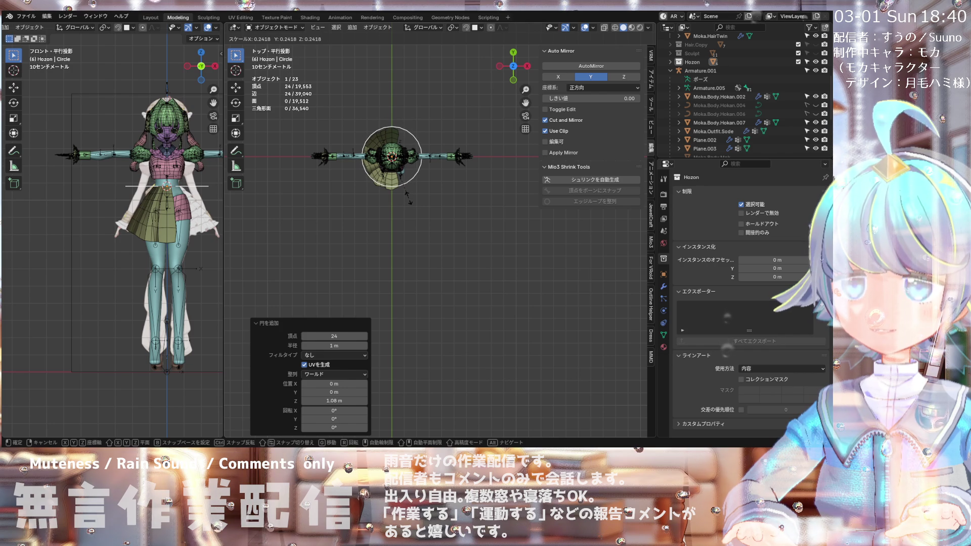
left_click(409, 199)
Step: Rescale the circle to 0.920 so it fits snugly around the waist
scroll(408, 165, "up", 4)
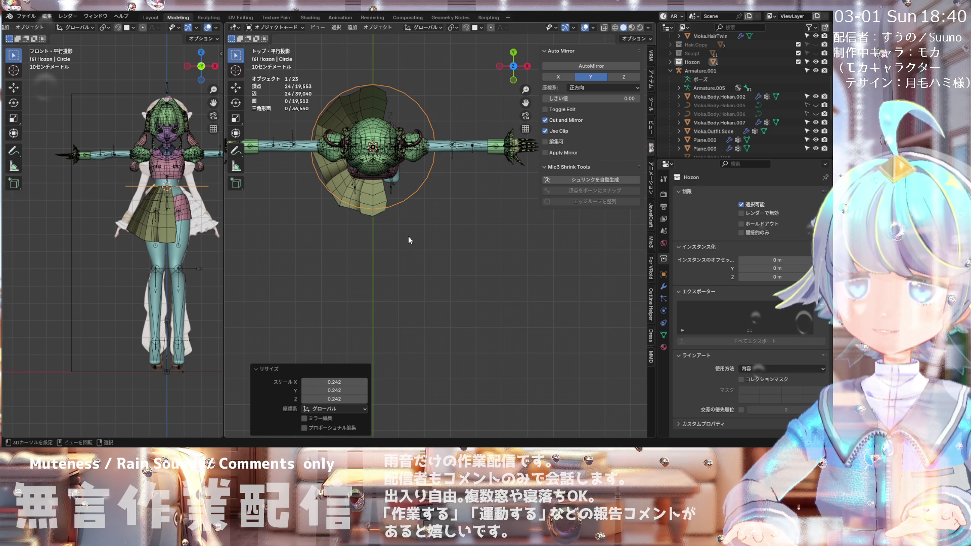
scroll(405, 283, "down", 3)
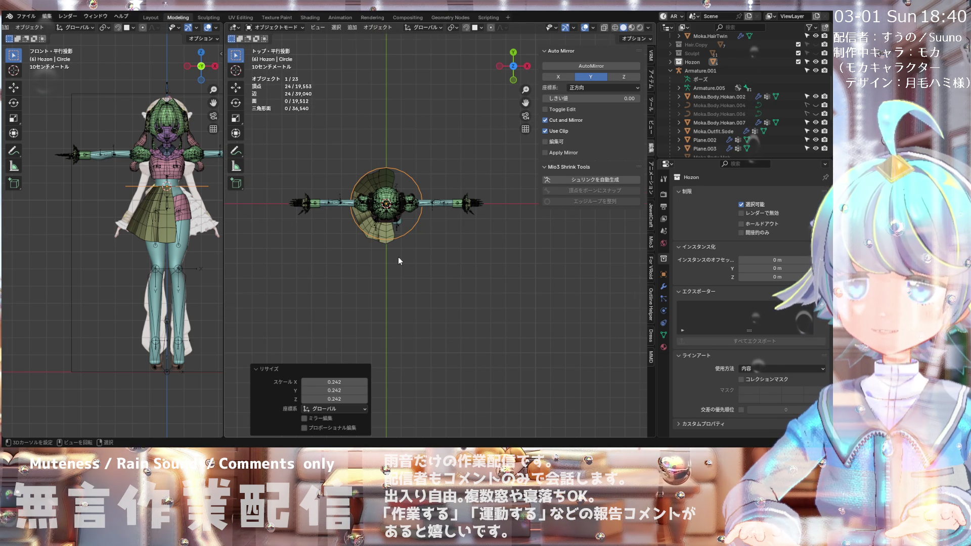
scroll(399, 258, "up", 5)
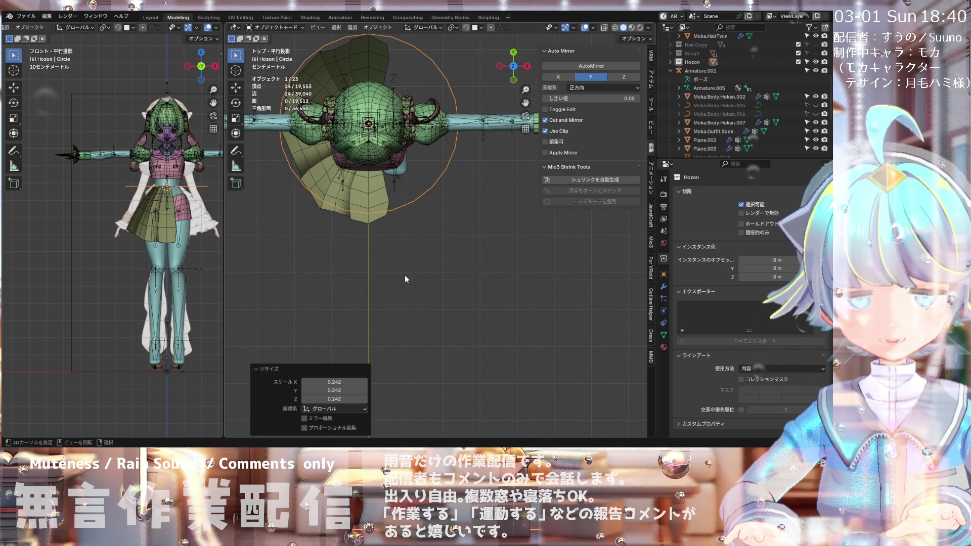
key("s")
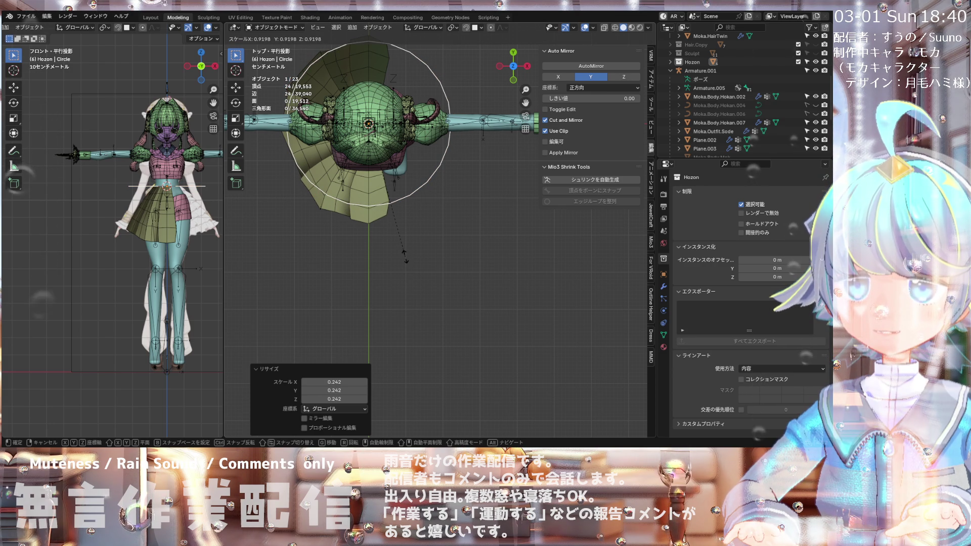
left_click(404, 257)
scroll(406, 258, "down", 4)
scroll(402, 194, "up", 1)
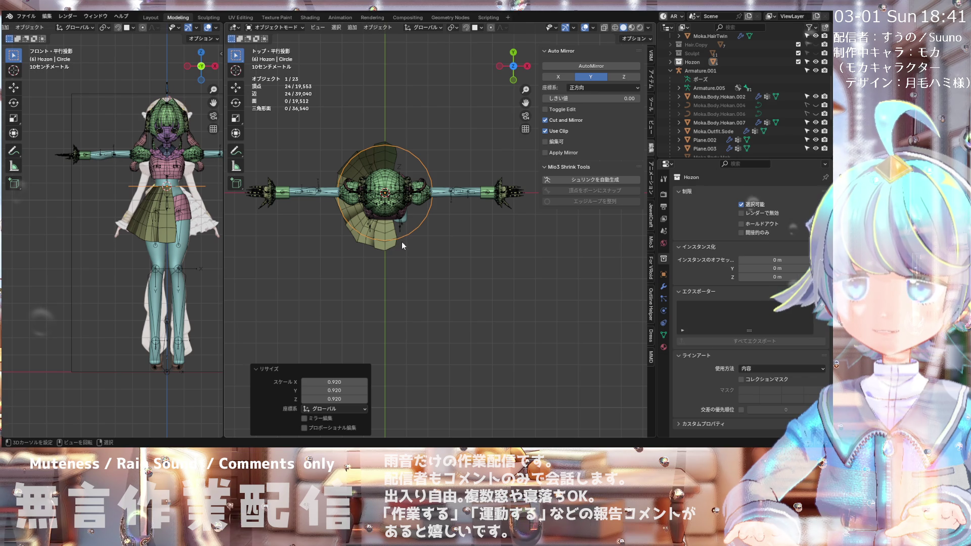
scroll(401, 242, "up", 1)
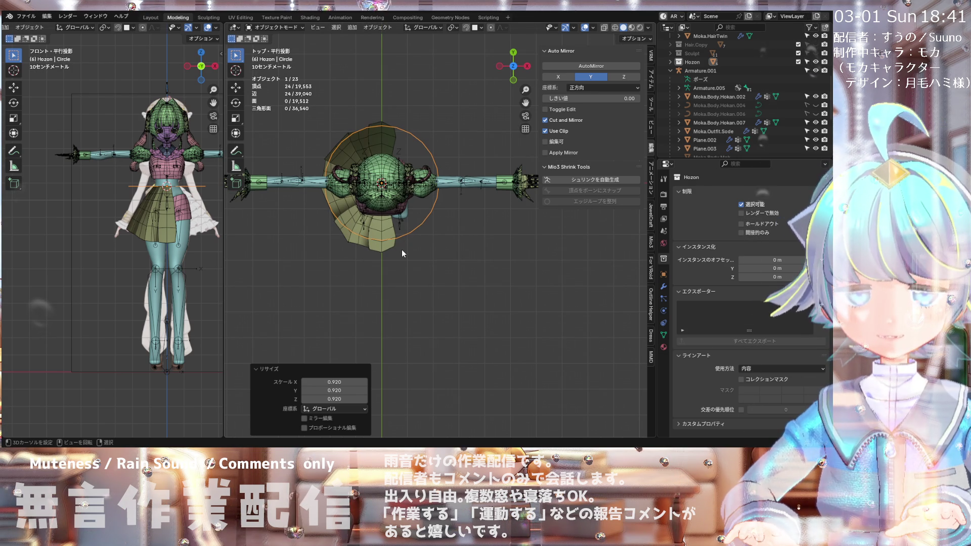
Step: Nudge the circle slightly along the Y axis
key("g")
key("y")
left_click(403, 252)
mouse_move(402, 252)
middle_mouse_down()
mouse_move(407, 128)
mouse_move(398, 163)
middle_mouse_up()
scroll(409, 212, "up", 2)
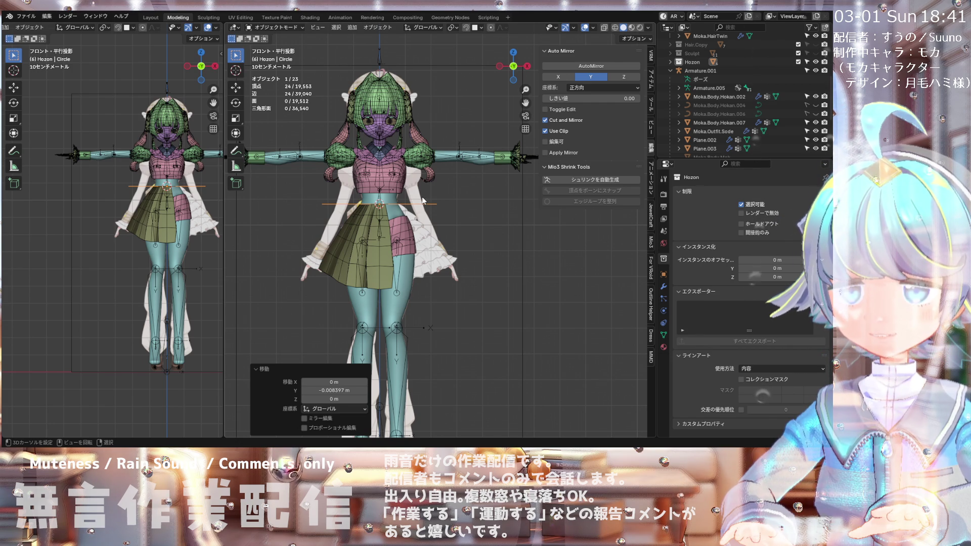
Step: Lower the circle 0.24352 m along Z and check its position from front and above
key("g")
key("z")
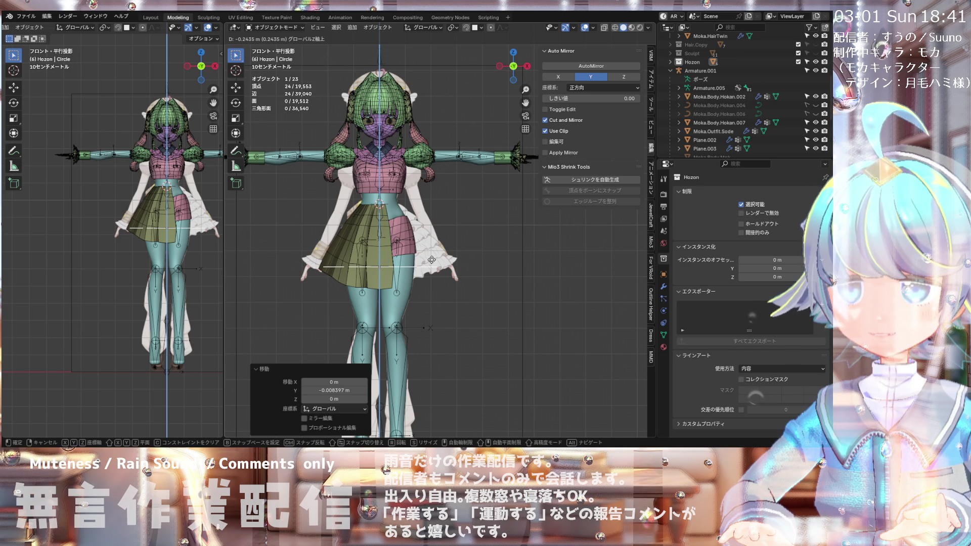
left_click(432, 261)
mouse_move(433, 263)
middle_mouse_down()
mouse_move(317, 311)
mouse_move(349, 320)
mouse_move(426, 286)
mouse_move(435, 271)
middle_mouse_up()
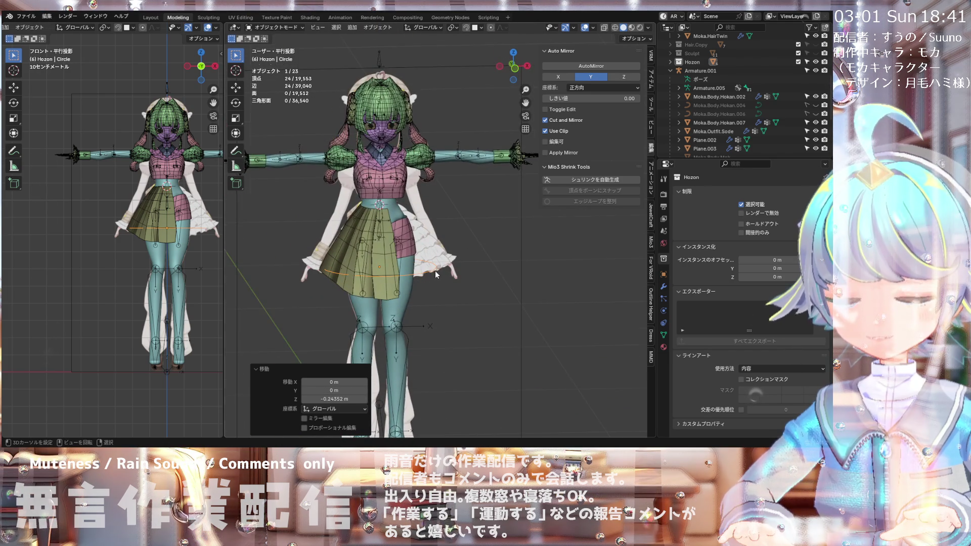
key("KP_1")
scroll(429, 269, "up", 2)
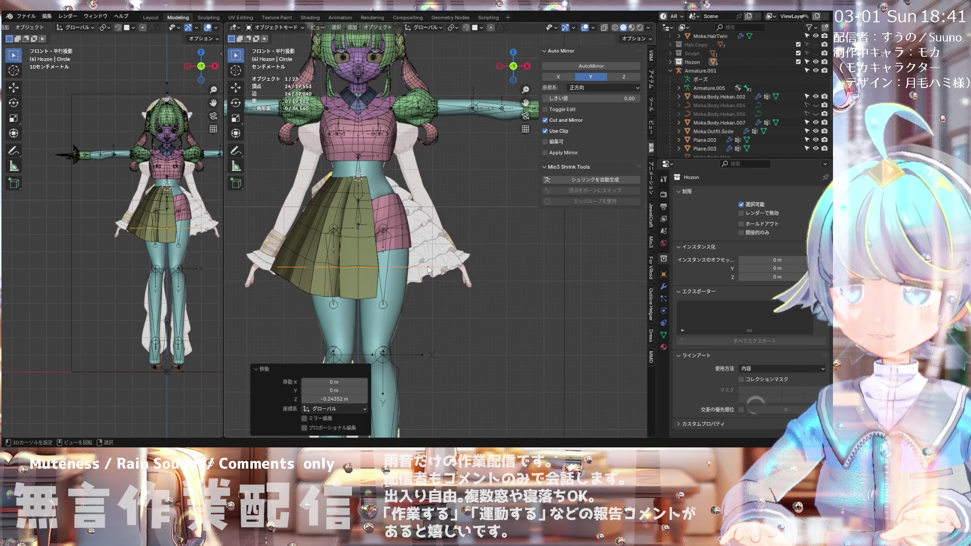
scroll(374, 268, "down", 3)
mouse_move(373, 269)
middle_mouse_down()
mouse_move(480, 316)
mouse_move(487, 345)
mouse_move(384, 369)
mouse_move(444, 370)
mouse_move(485, 344)
mouse_move(342, 296)
mouse_move(360, 277)
middle_mouse_up()
scroll(367, 253, "up", 4)
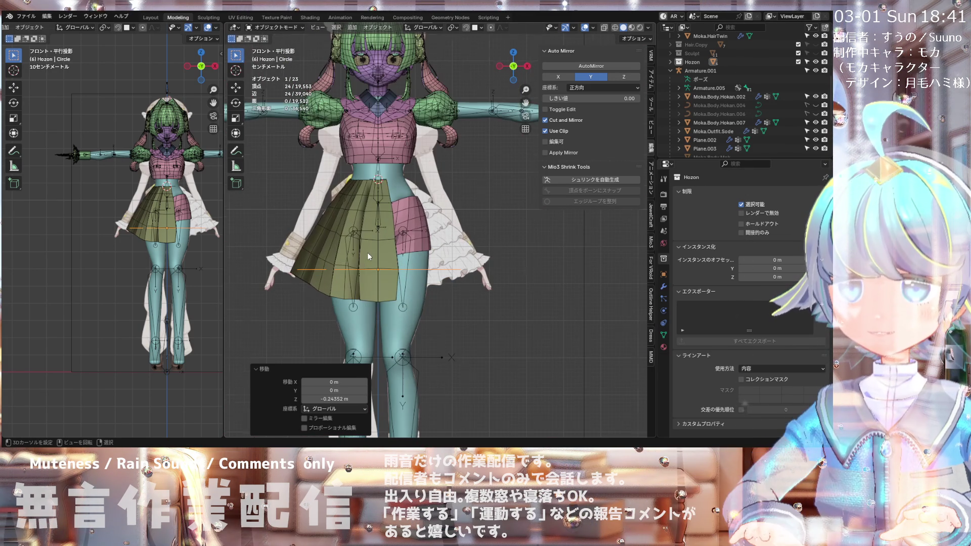
scroll(399, 178, "up", 2)
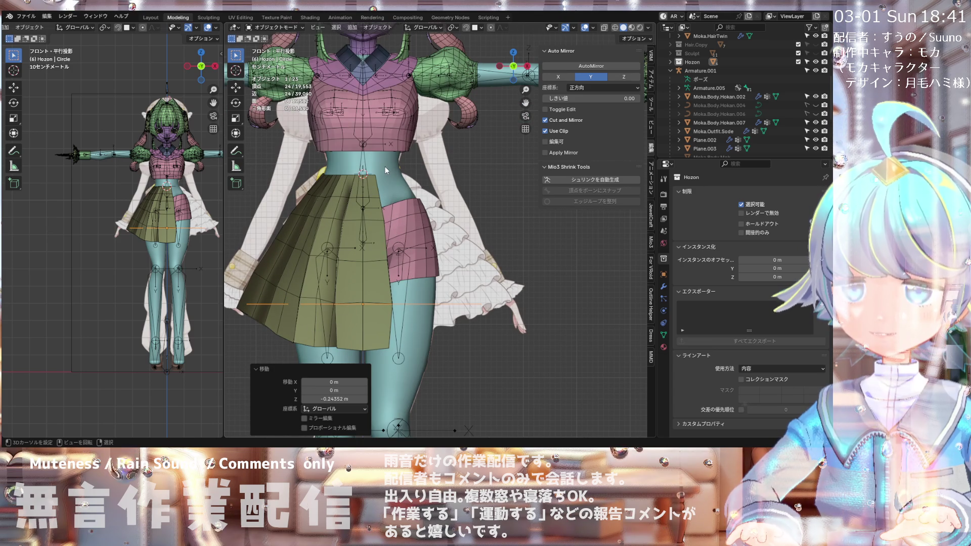
scroll(385, 167, "down", 3)
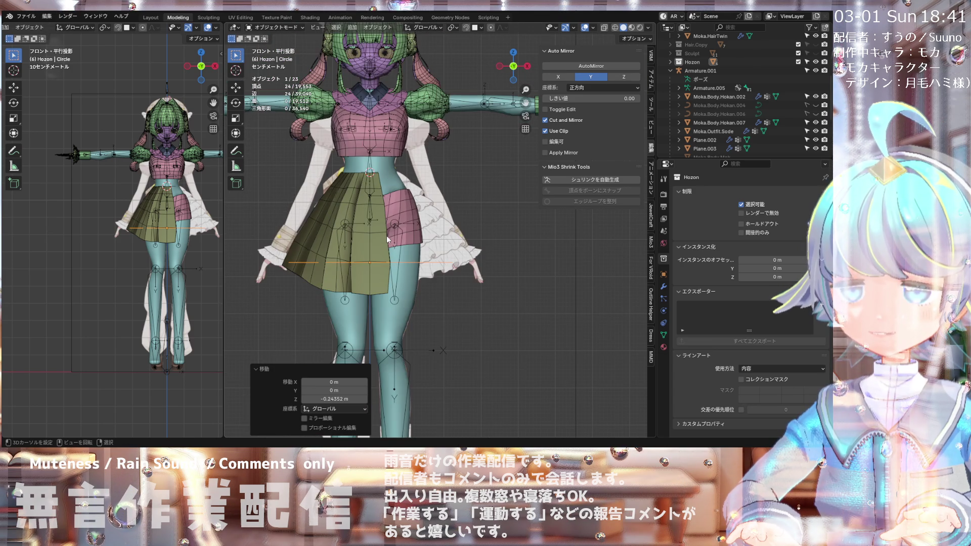
scroll(388, 239, "up", 2)
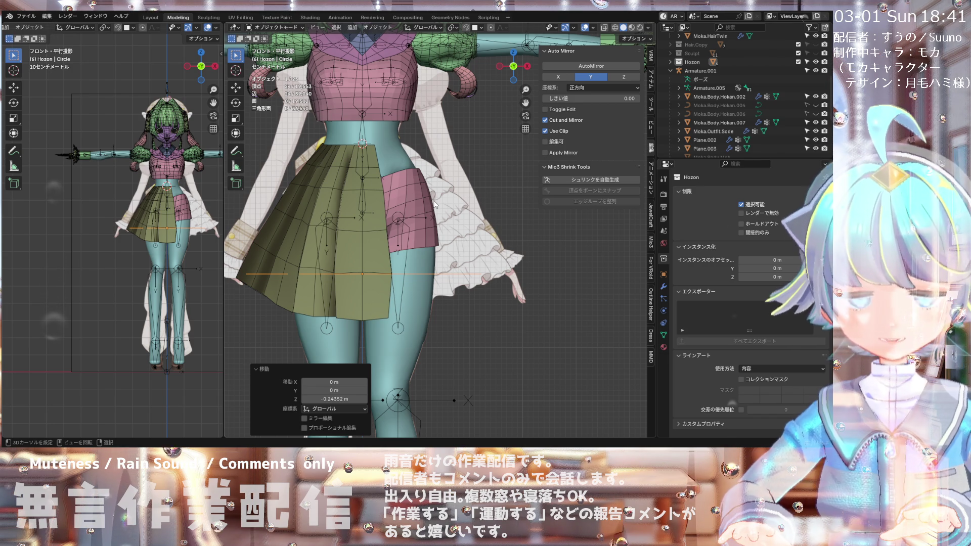
Step: Apply All Transforms to the circle and switch it to Edit Mode
left_click(378, 28)
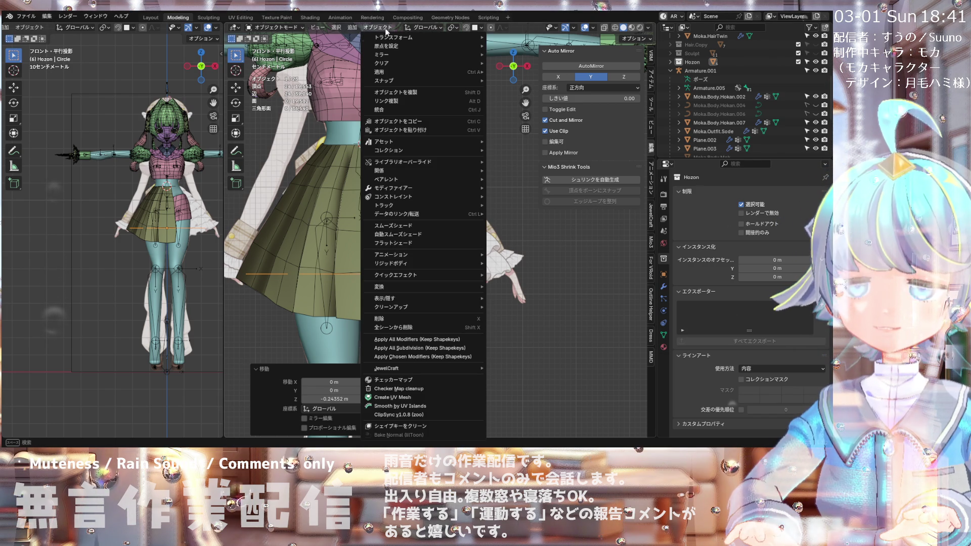
mouse_move(449, 73)
left_click(516, 97)
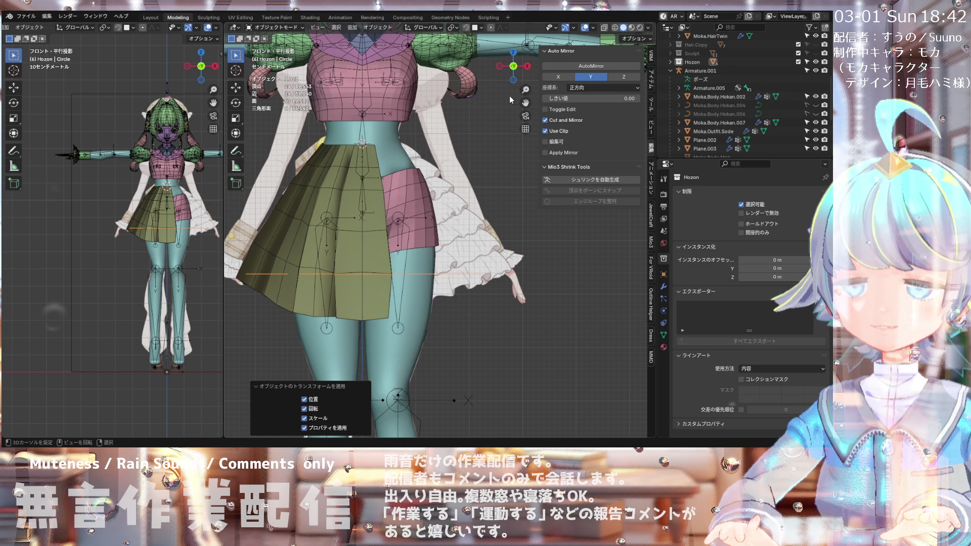
left_click(263, 27)
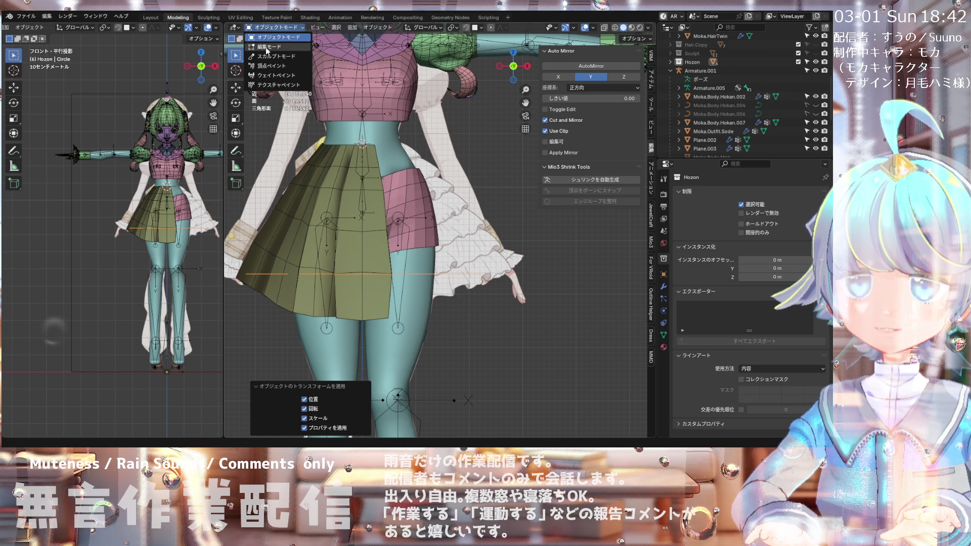
left_click(266, 46)
scroll(404, 283, "up", 2)
scroll(417, 289, "down", 2)
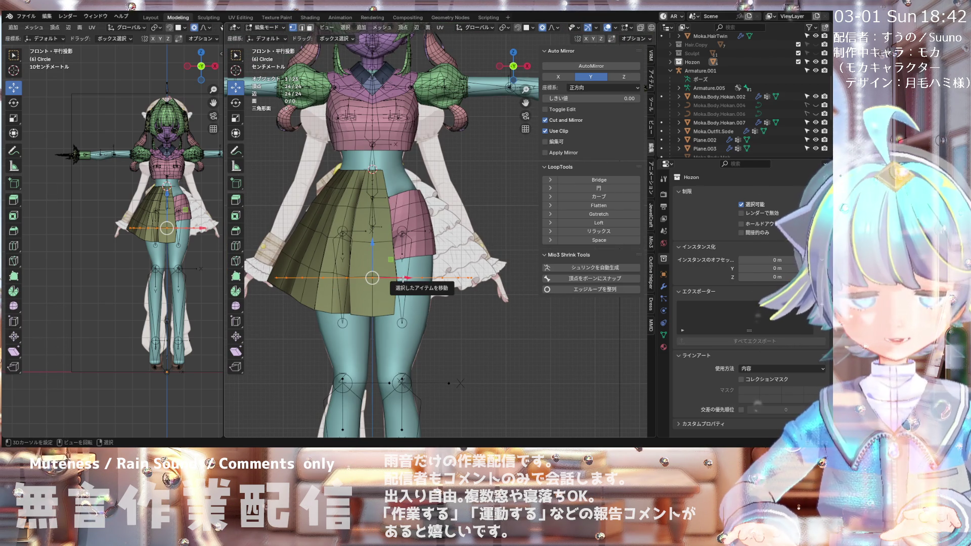
Step: Try raising the circle's edge loop along Z, then undo it
scroll(403, 278, "up", 1)
key("g")
key("z")
left_click(415, 239)
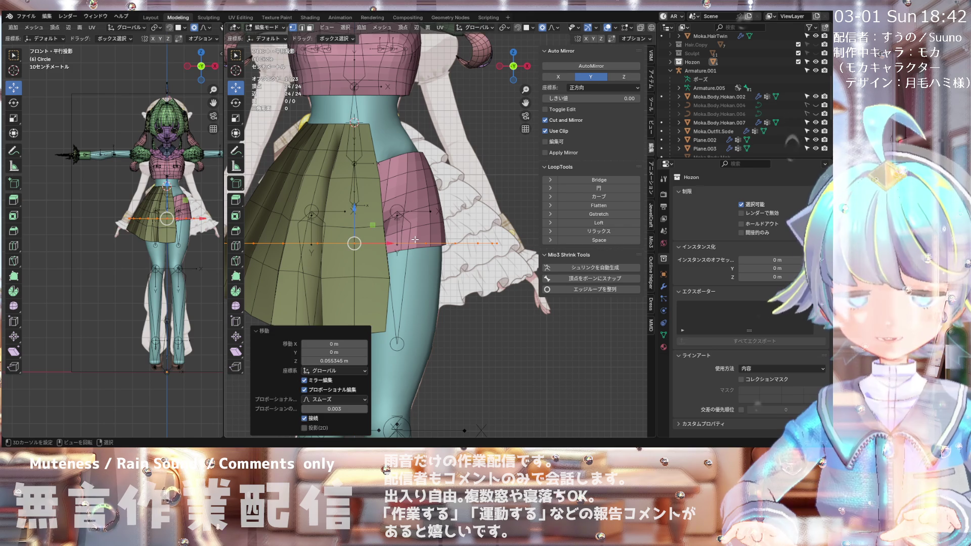
key("ctrl+z")
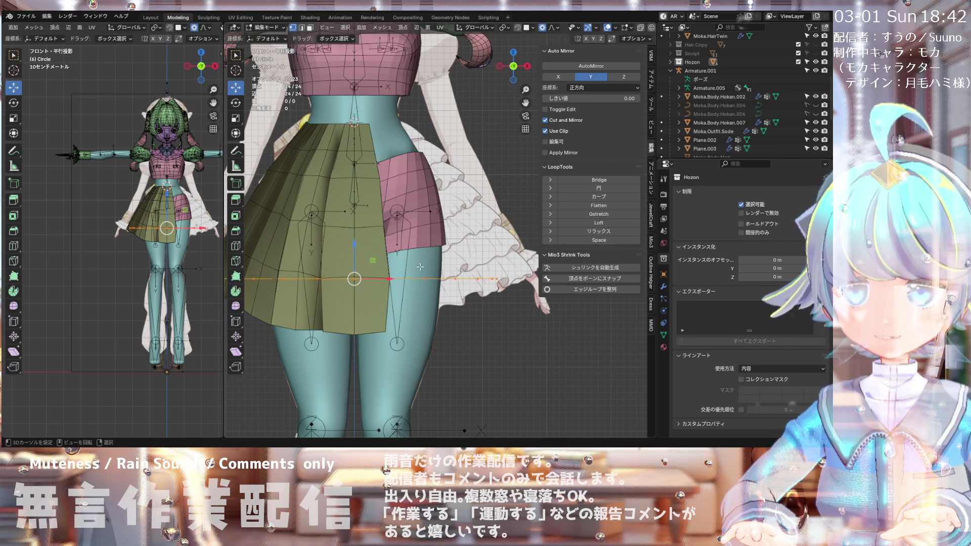
Step: Extrude the edge loop straight up 0.24163 m into a band around the skirt
key("e")
key("z")
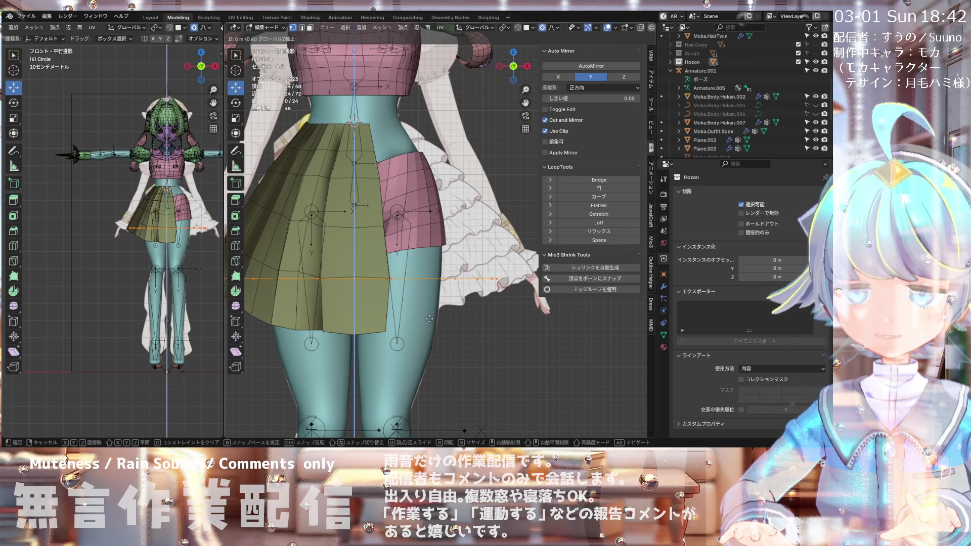
left_click(419, 164)
scroll(418, 205, "down", 3)
scroll(418, 192, "up", 2)
middle_click_drag(464, 284, 456, 268)
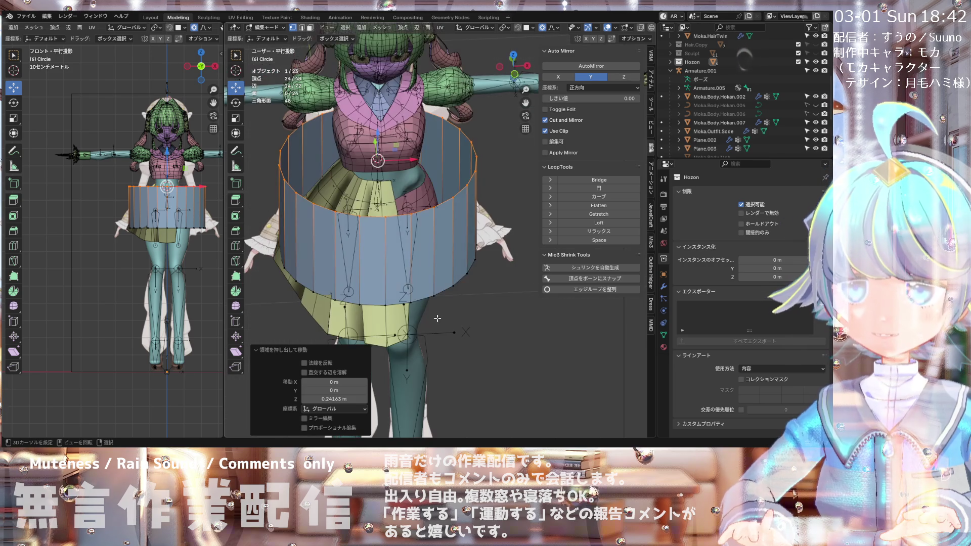
Step: Scale the skirt's top loop to 0.354 with proportional editing so it flares like a cone
key("s")
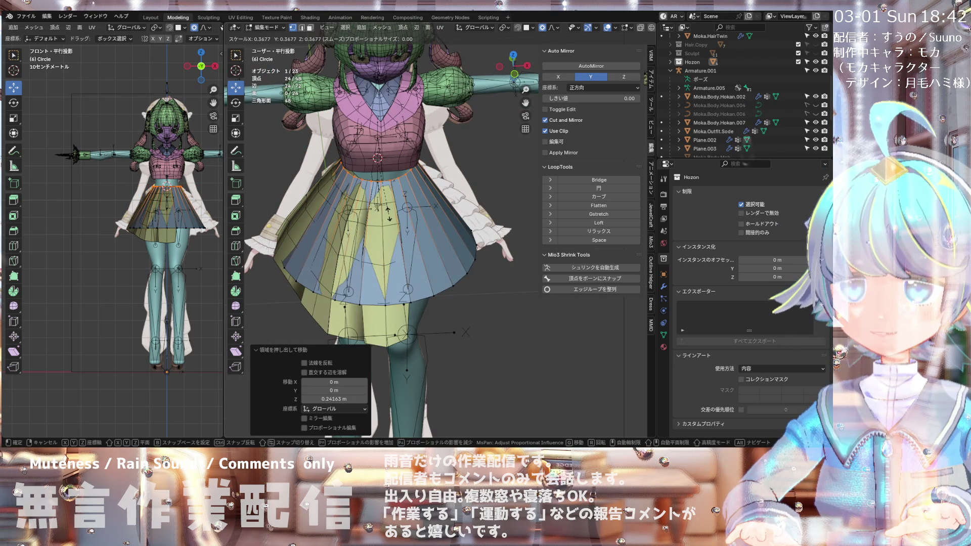
left_click(389, 212)
middle_click_drag(390, 212, 377, 187)
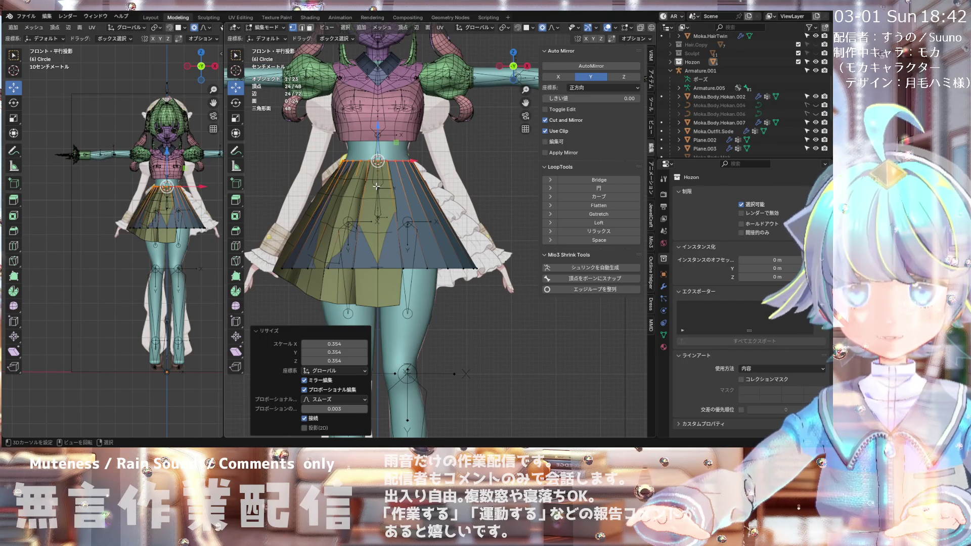
scroll(384, 197, "up", 2)
scroll(404, 217, "down", 3)
scroll(423, 236, "up", 2)
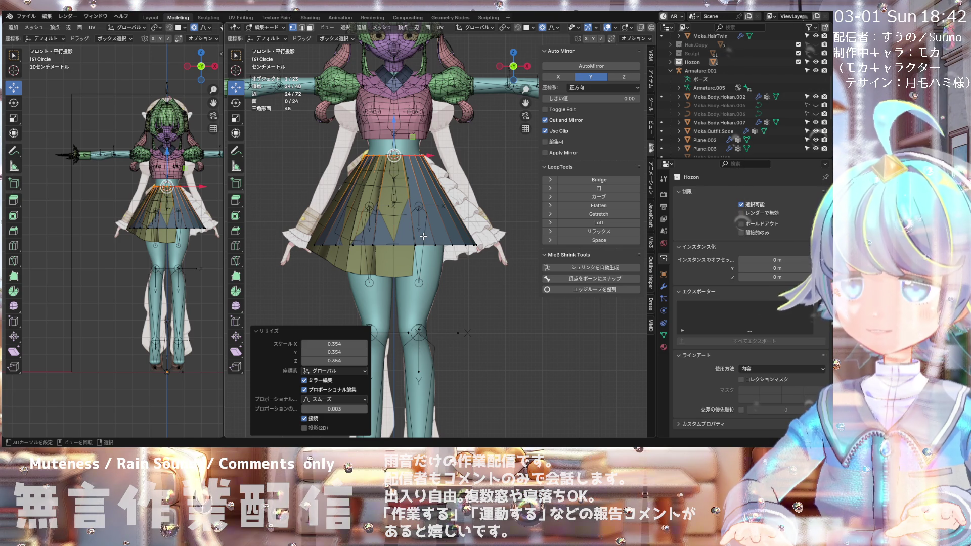
Step: Orbit and zoom around the flared skirt, then turn on X-ray see-through display
scroll(393, 266, "up", 1)
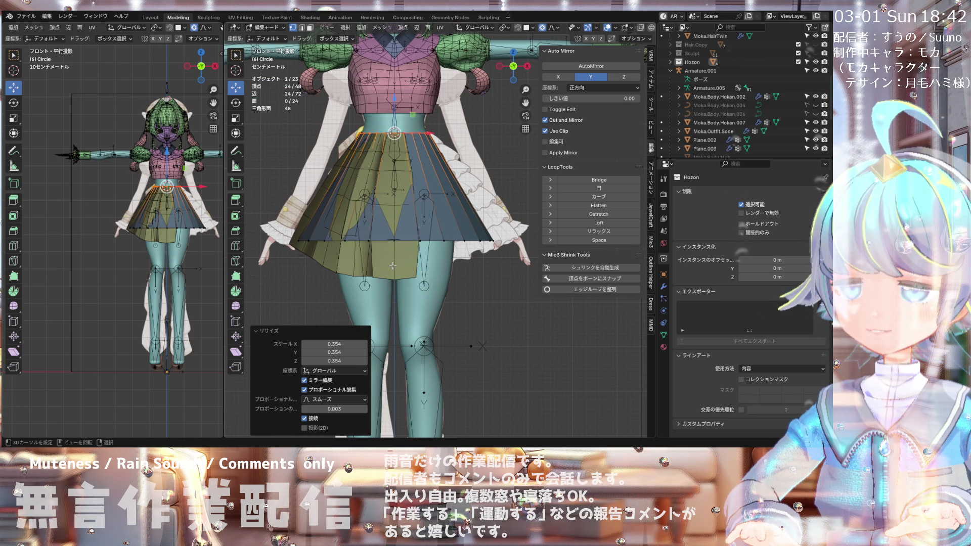
scroll(416, 270, "down", 3)
scroll(466, 296, "up", 1)
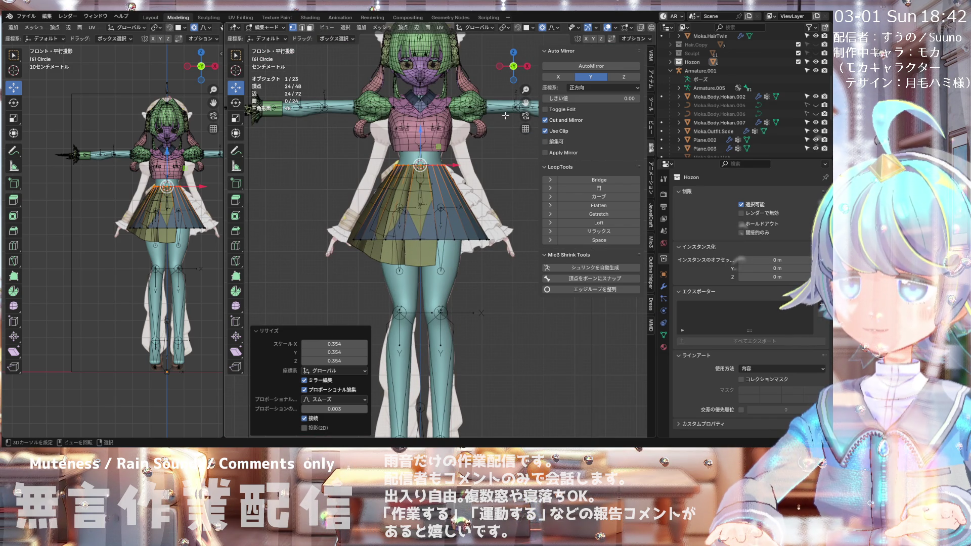
scroll(496, 177, "up", 5)
scroll(491, 218, "down", 5)
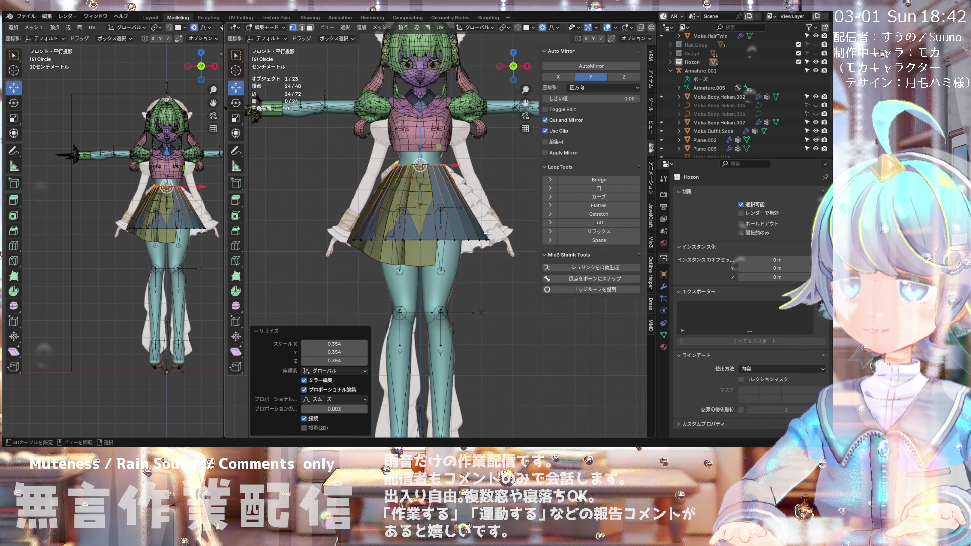
mouse_move(488, 234)
middle_mouse_down()
mouse_move(437, 261)
mouse_move(474, 255)
middle_mouse_up()
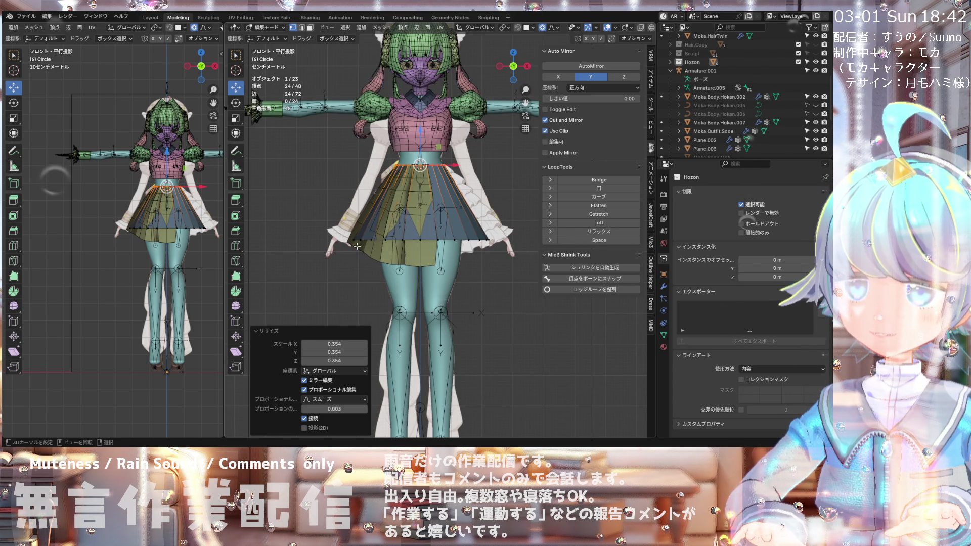
scroll(357, 246, "down", 3)
scroll(357, 246, "up", 3)
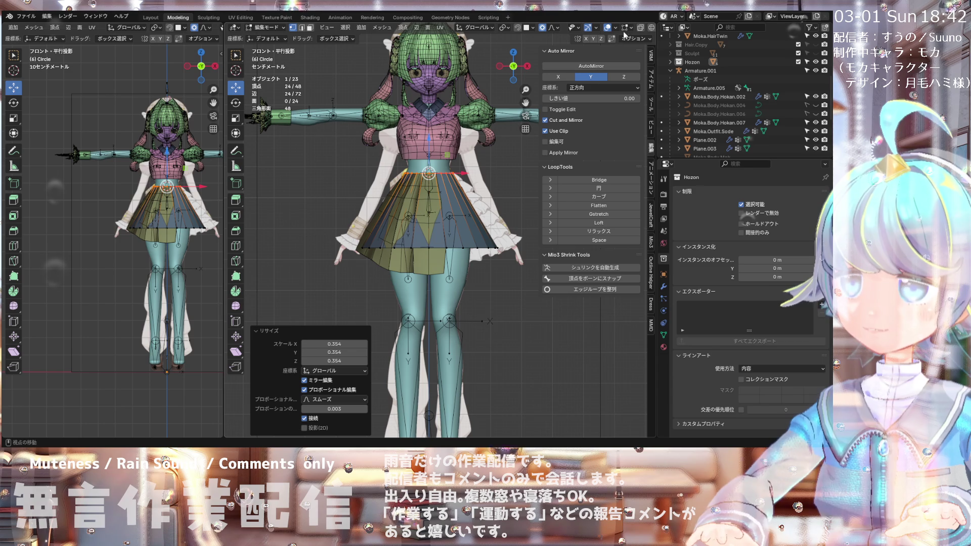
key("alt+z")
Step: Box-select the skirt faces on one side of the cone
scroll(335, 170, "up", 2)
mouse_move(320, 155)
left_mouse_down()
mouse_move(421, 305)
mouse_move(443, 314)
left_mouse_up()
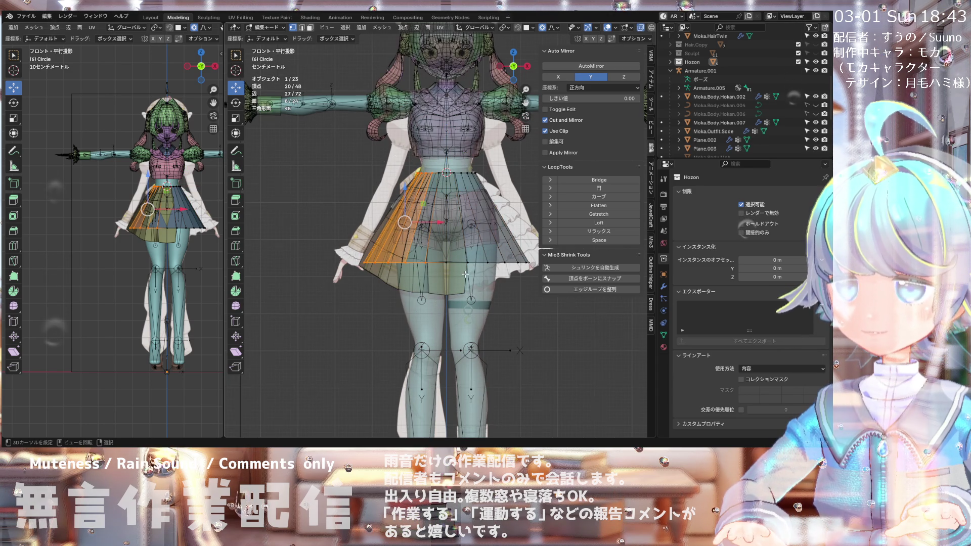
scroll(440, 223, "up", 2)
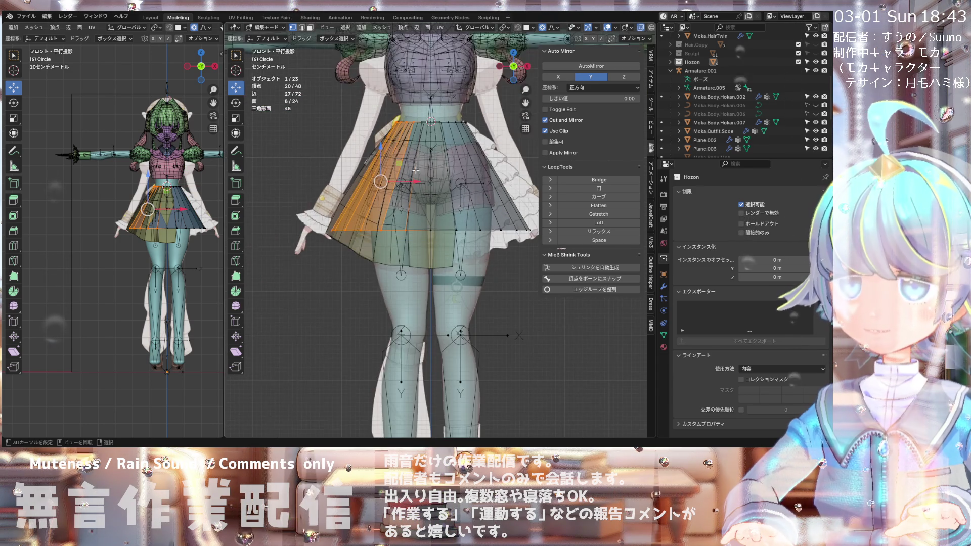
scroll(416, 170, "down", 2)
left_click_drag(419, 121, 318, 267)
scroll(432, 153, "up", 3)
scroll(432, 153, "down", 2)
scroll(432, 153, "up", 1)
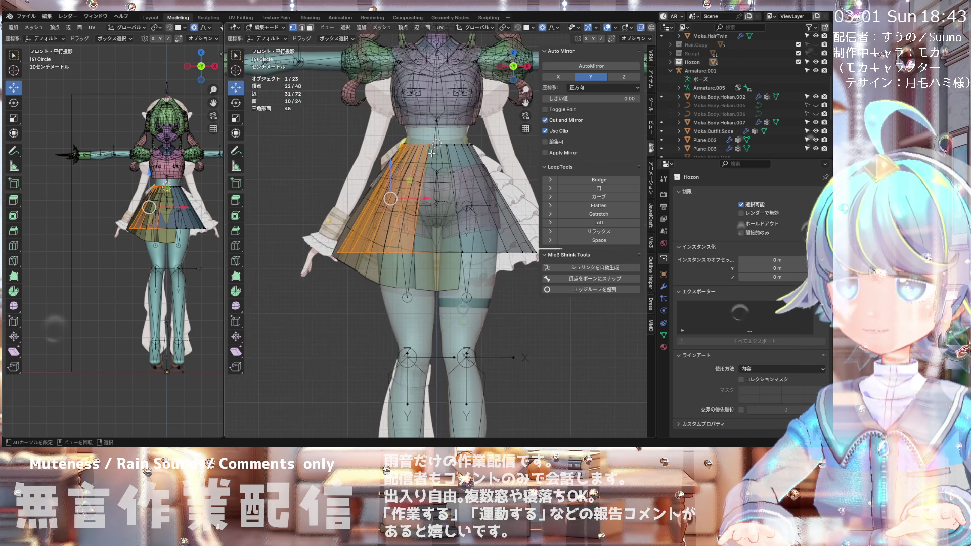
key("Escape")
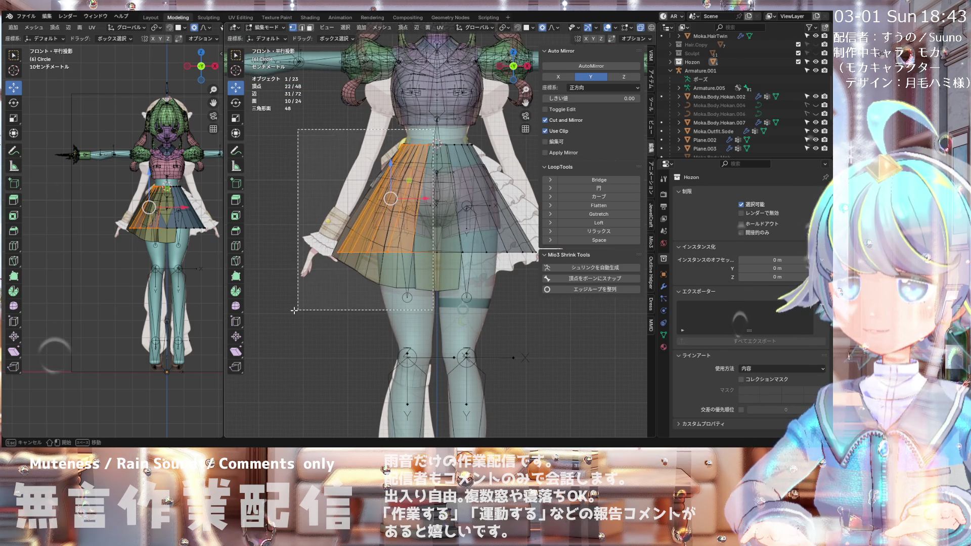
Step: Delete the selected faces to leave half the skirt, then select the two front hem vertices
key("x")
left_click(326, 310)
scroll(402, 248, "down", 3)
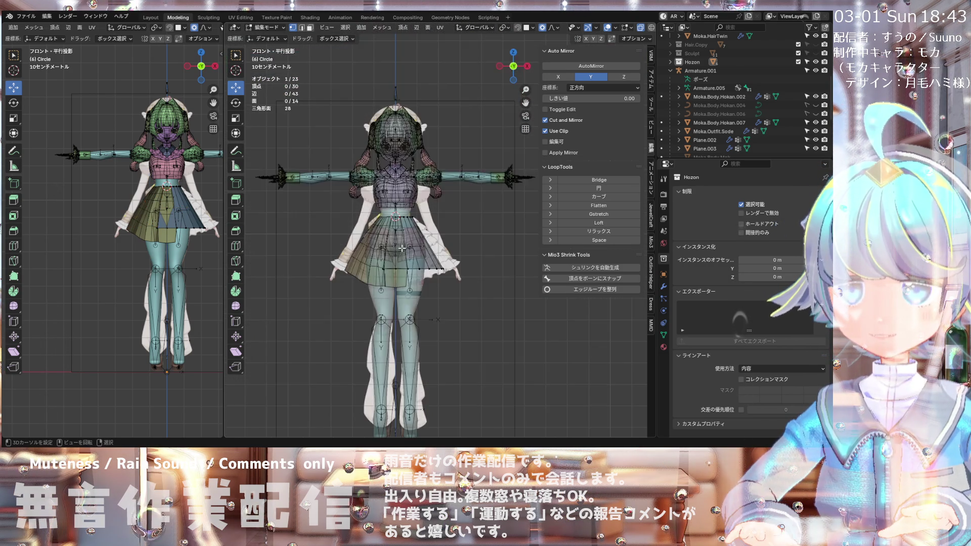
scroll(401, 247, "up", 4)
scroll(402, 248, "down", 2)
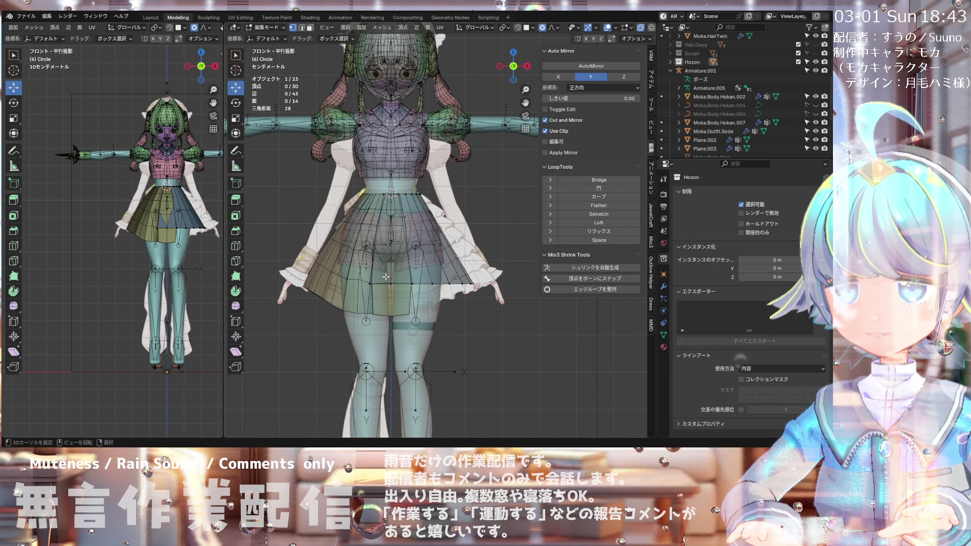
left_click_drag(385, 277, 392, 294)
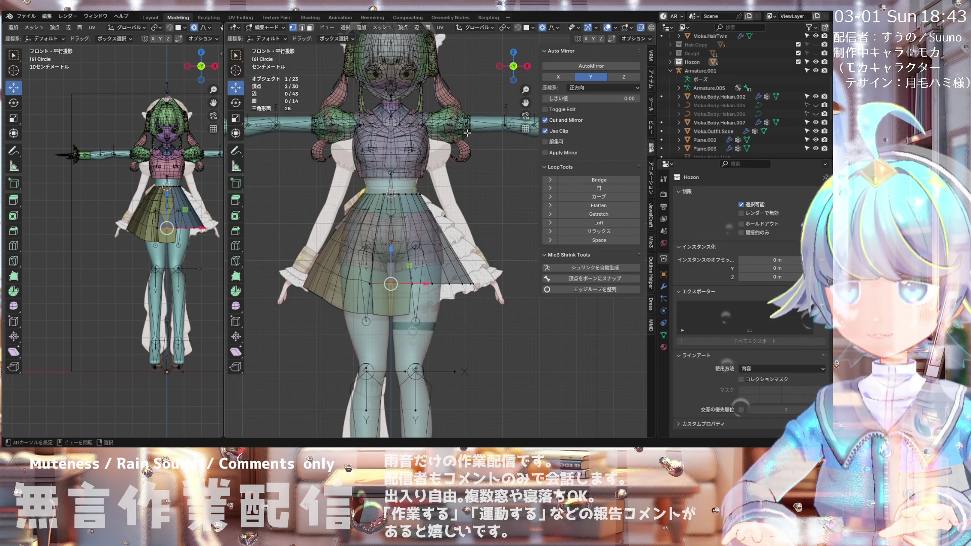
Step: Lower the two front hem vertices along Z with an enlarged proportional-editing radius
key("g")
key("z")
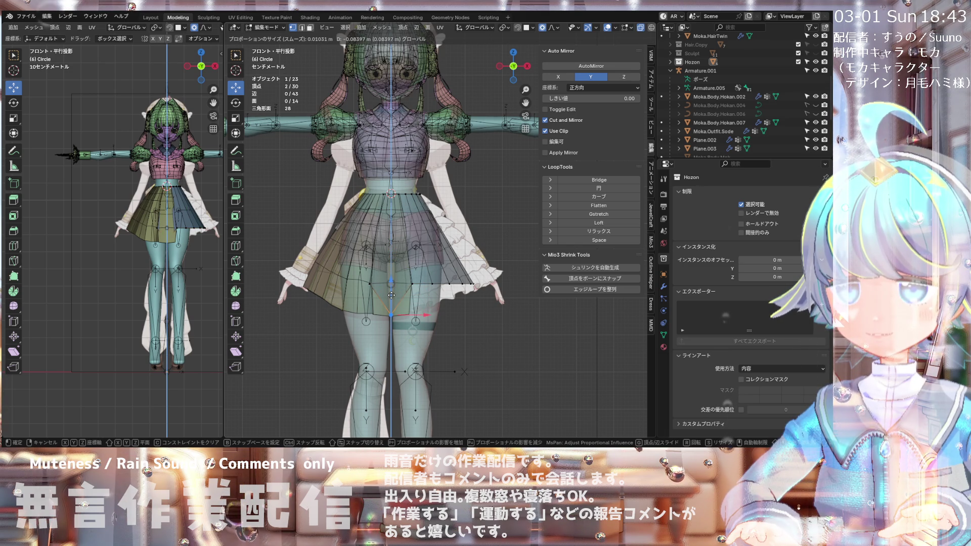
scroll(392, 296, "down", 20)
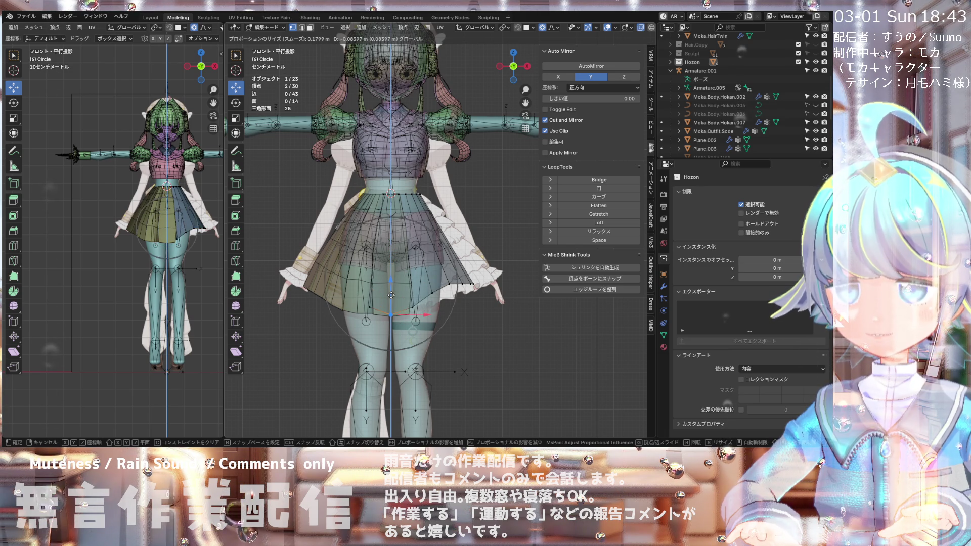
scroll(391, 293, "down", 3)
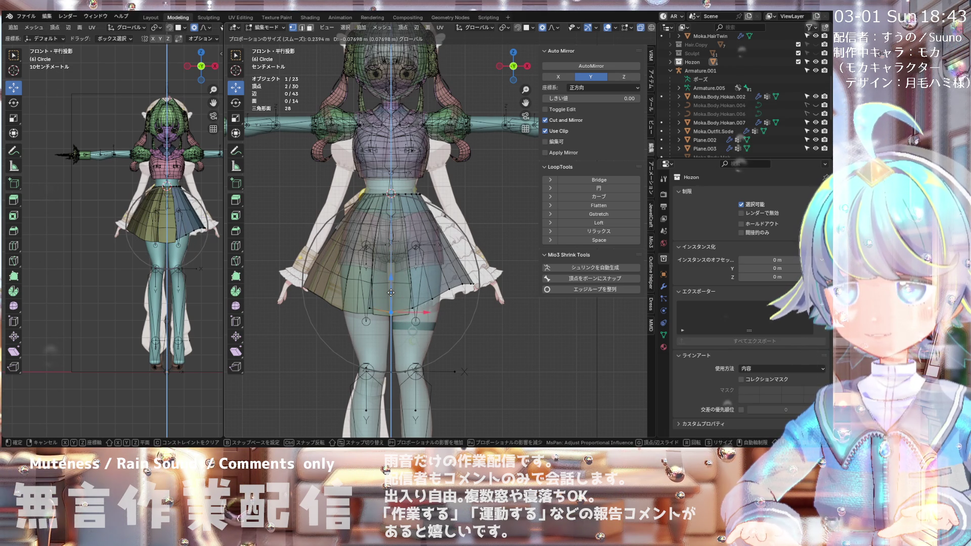
scroll(391, 292, "down", 4)
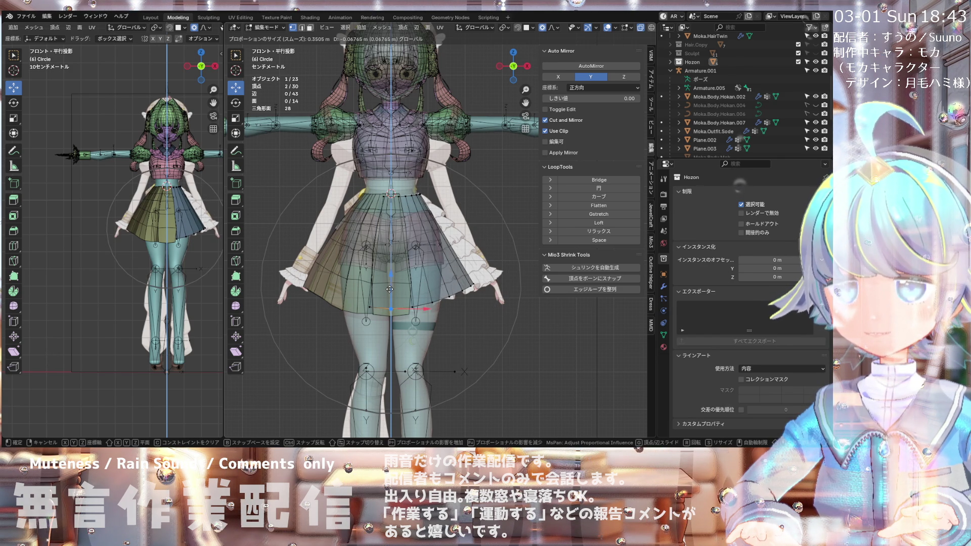
left_click(390, 289)
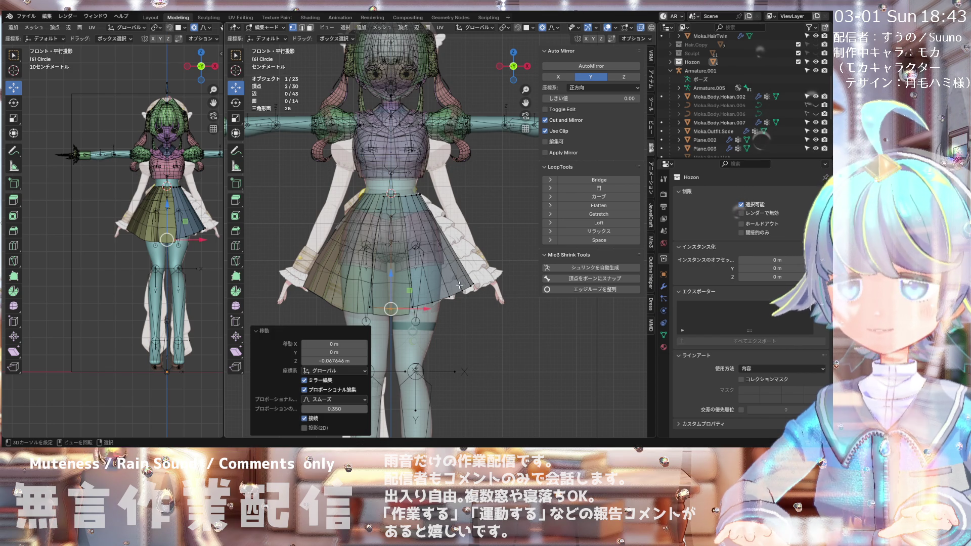
scroll(493, 281, "up", 2)
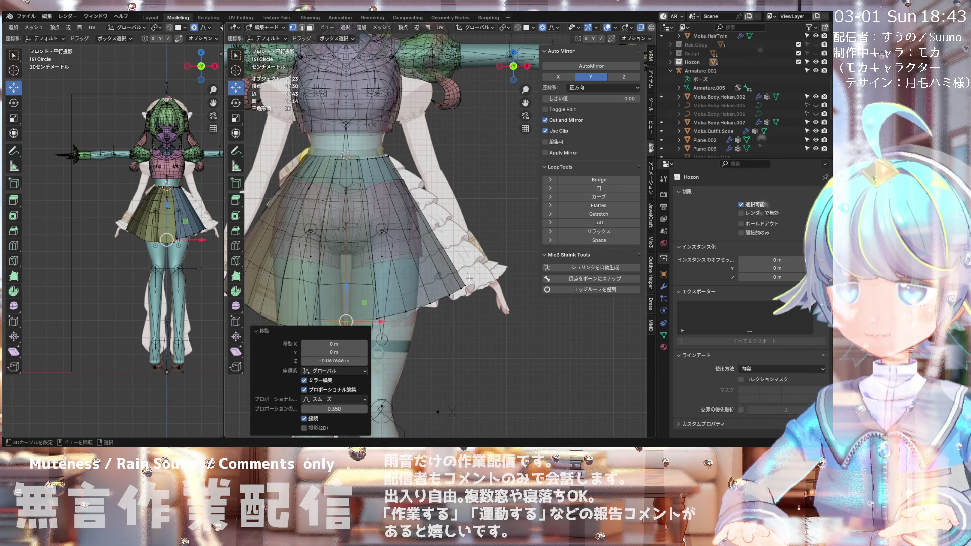
Step: Nudge a side-edge vertex along X and Z, then start sliding the hem loop upward
left_click(493, 281)
key("g")
key("x")
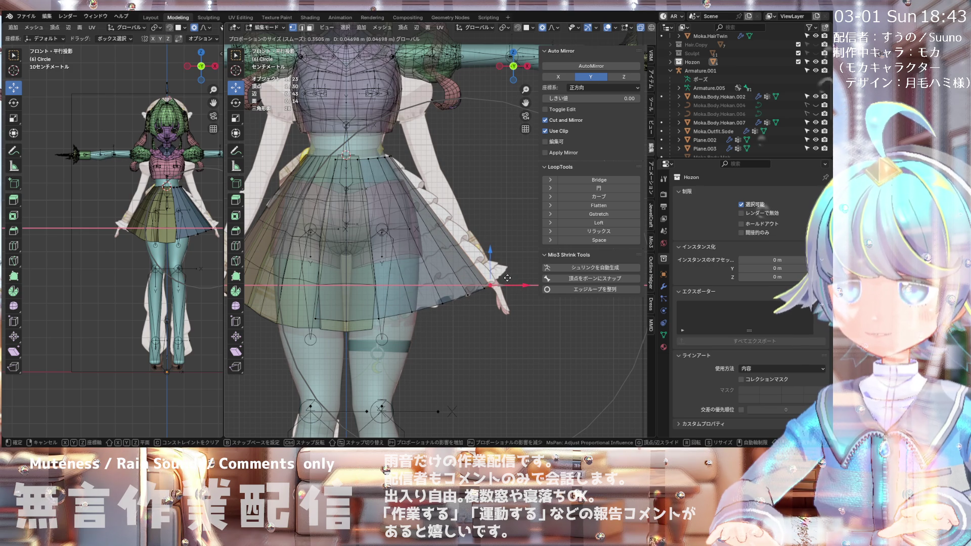
left_click(478, 273)
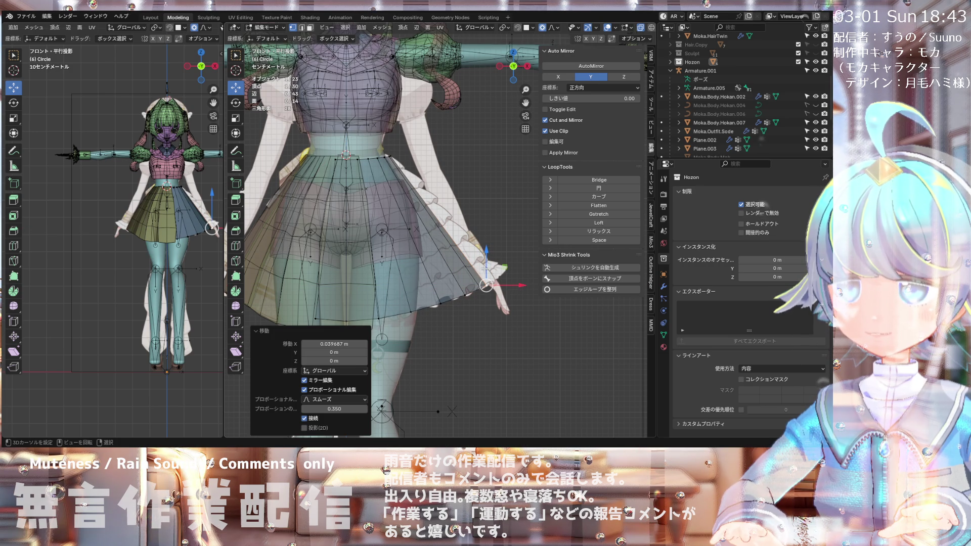
key("g")
key("z")
left_click(485, 269)
scroll(464, 267, "down", 3)
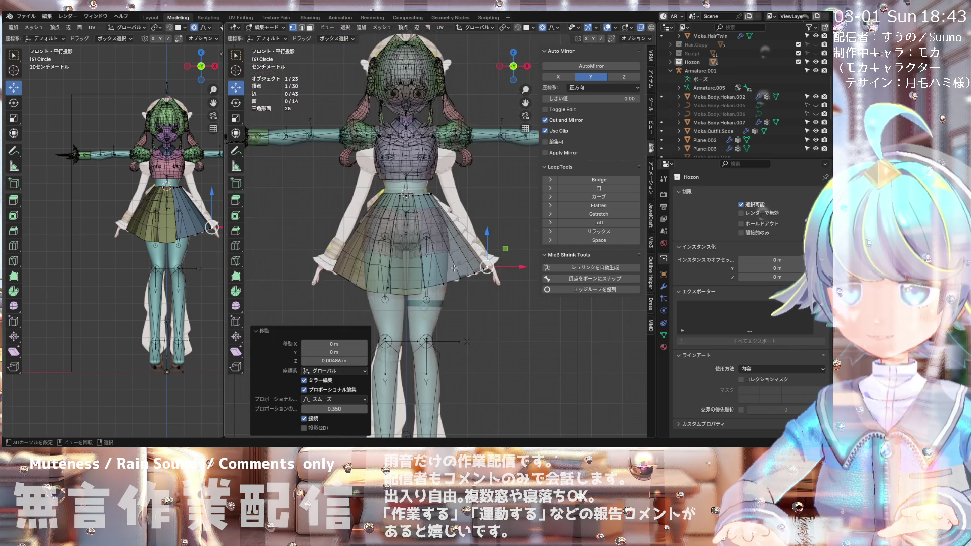
scroll(463, 267, "up", 2)
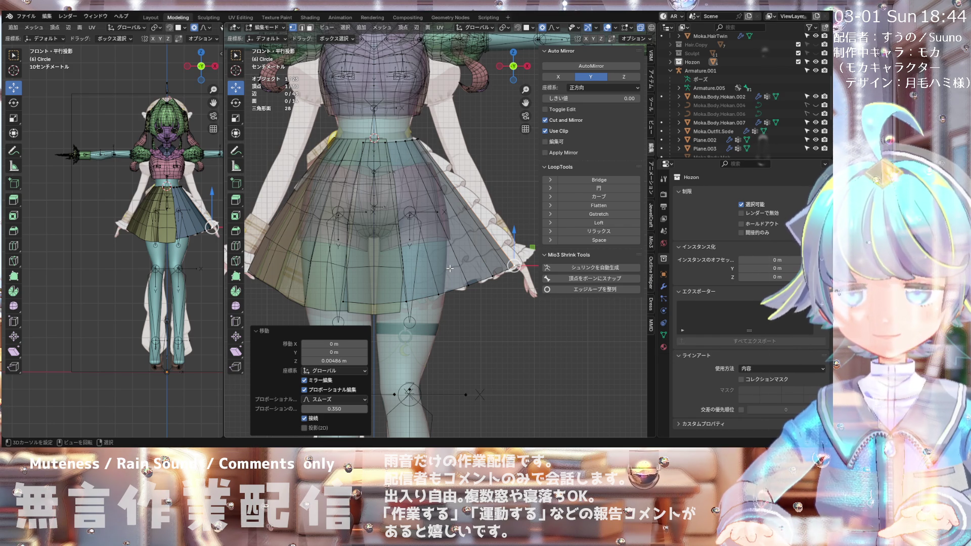
left_click(439, 289, "alt")
key("g")
key("g")
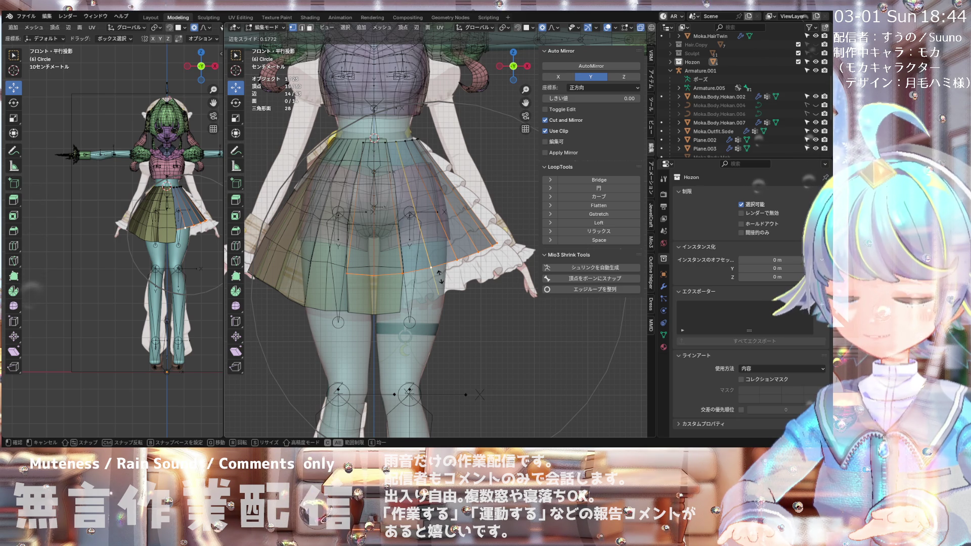
Step: Fix the hem loop slide at 0.177 and lower a mirrored hem vertex pair with smooth falloff
left_click(440, 277)
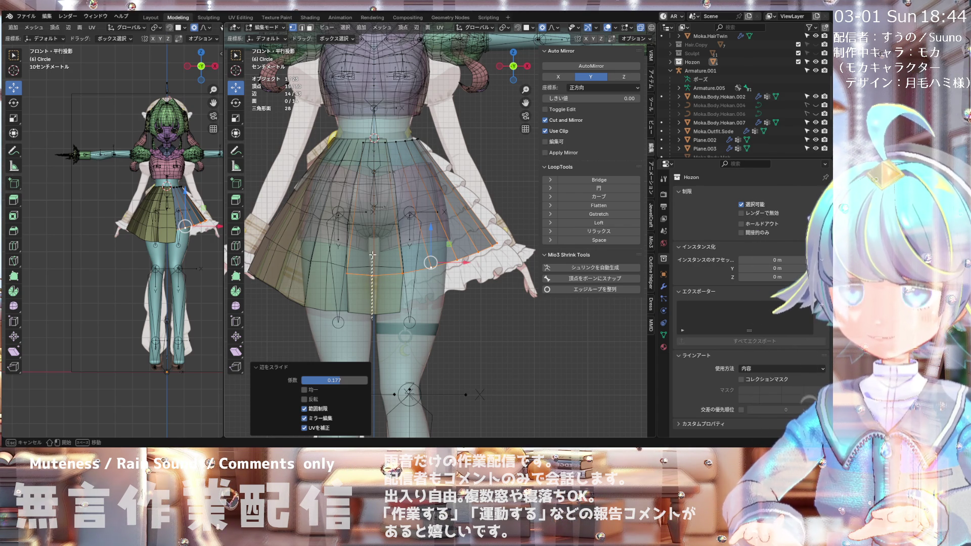
left_click(373, 274)
key("g")
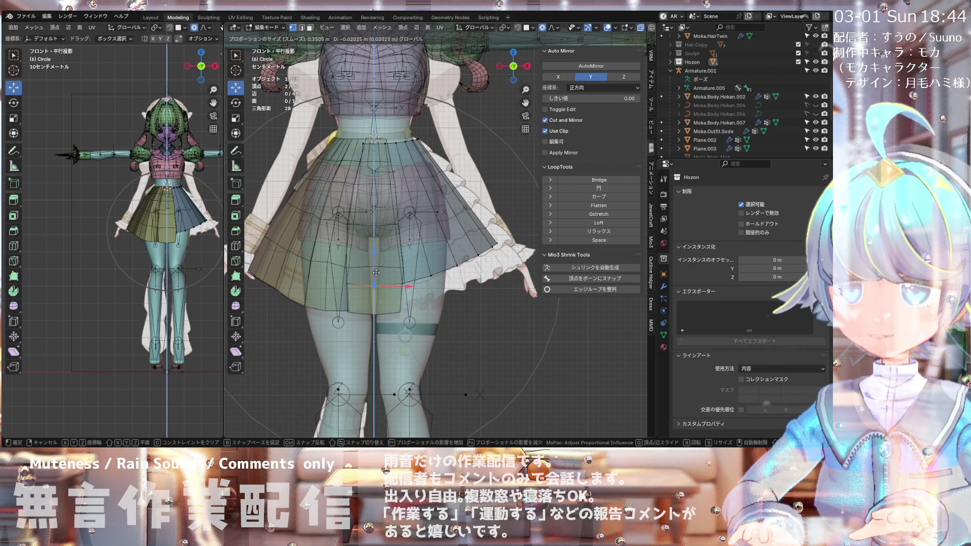
left_click(376, 273)
scroll(385, 251, "down", 2)
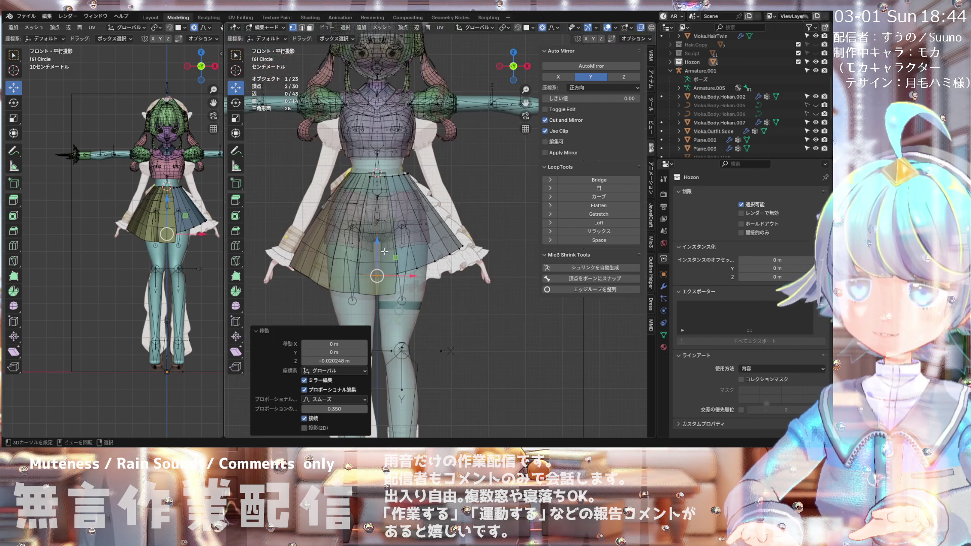
mouse_move(385, 251)
middle_mouse_down()
mouse_move(526, 229)
mouse_move(394, 239)
middle_mouse_up()
Step: Inspect the skirt in front orthographic view, then save the Moka .blend file
key("KP_1")
scroll(394, 228, "up", 2)
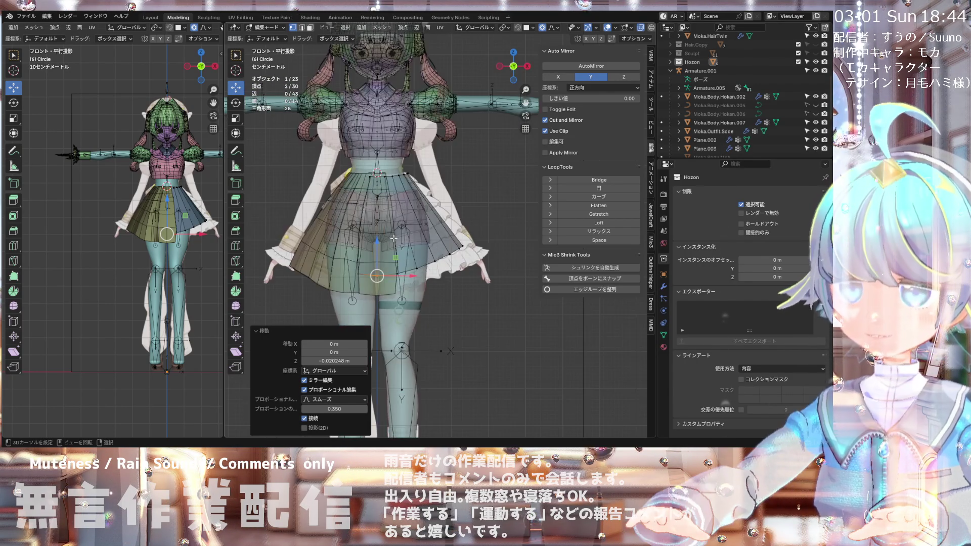
scroll(393, 223, "down", 2)
scroll(394, 212, "up", 2)
scroll(394, 206, "down", 2)
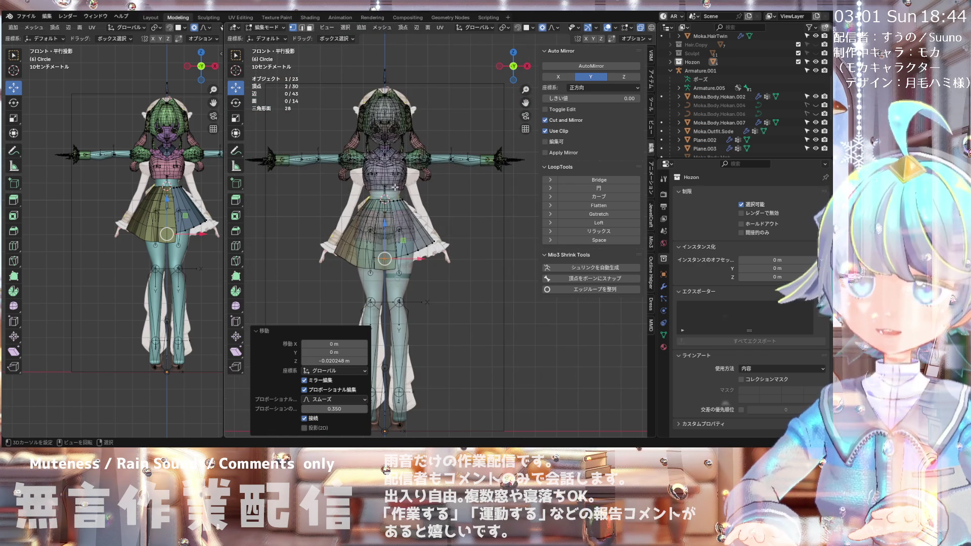
scroll(416, 244, "up", 1)
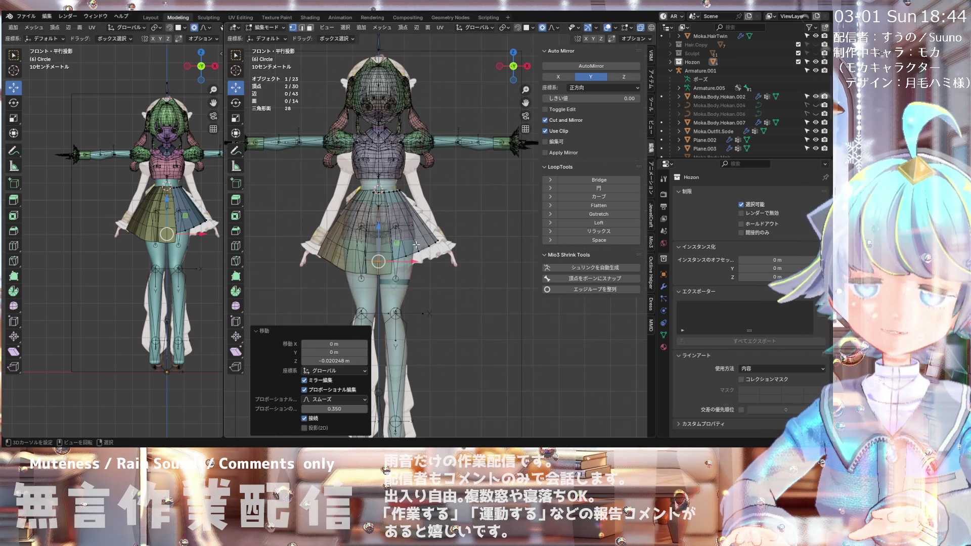
scroll(376, 141, "up", 3)
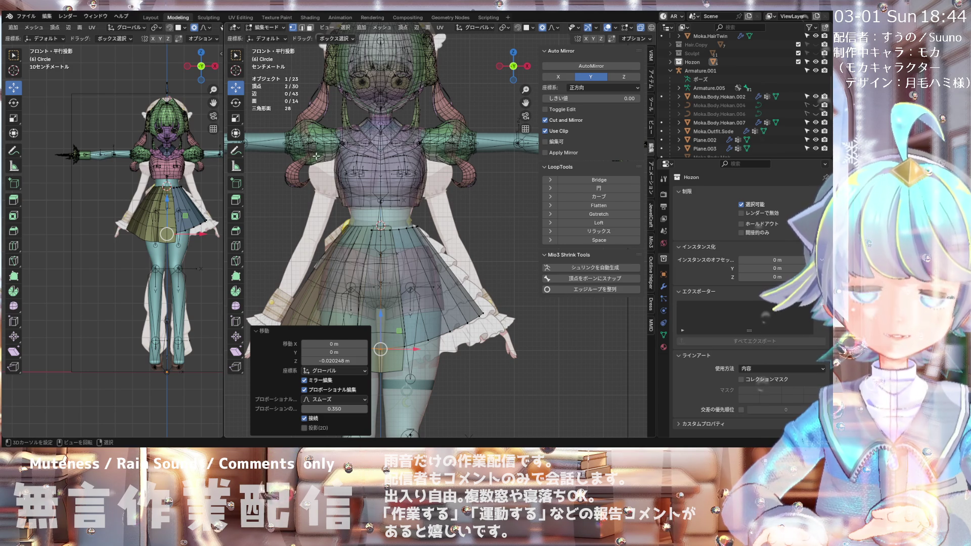
scroll(398, 146, "down", 3)
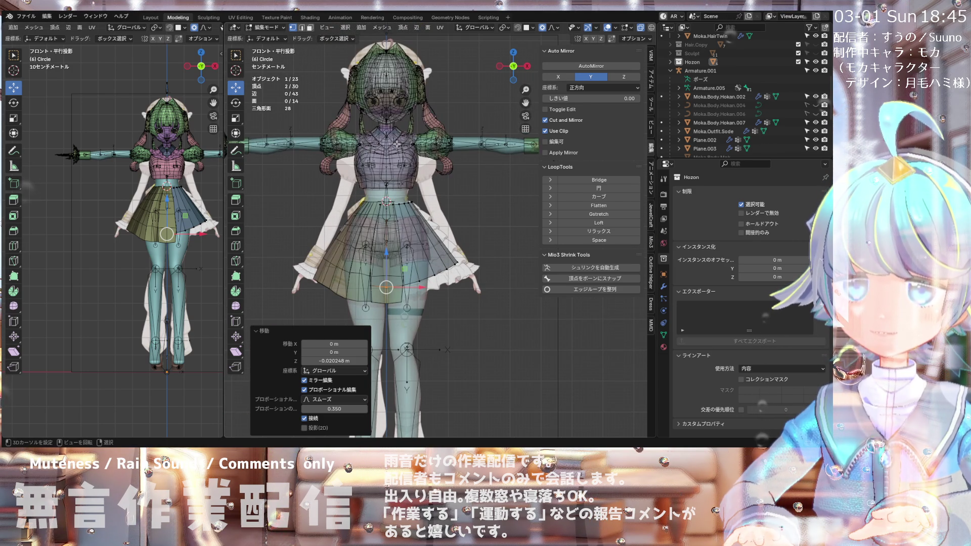
scroll(422, 141, "up", 1)
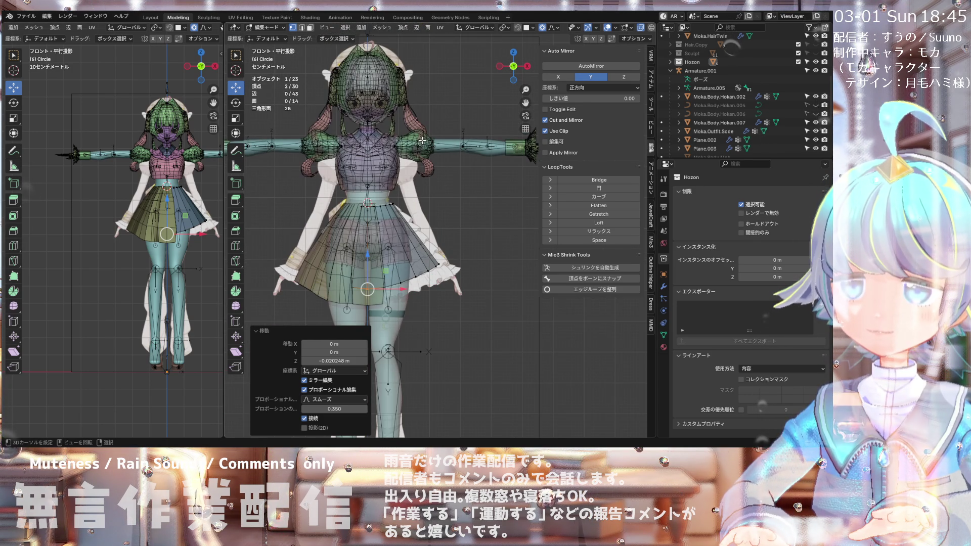
scroll(422, 142, "down", 1)
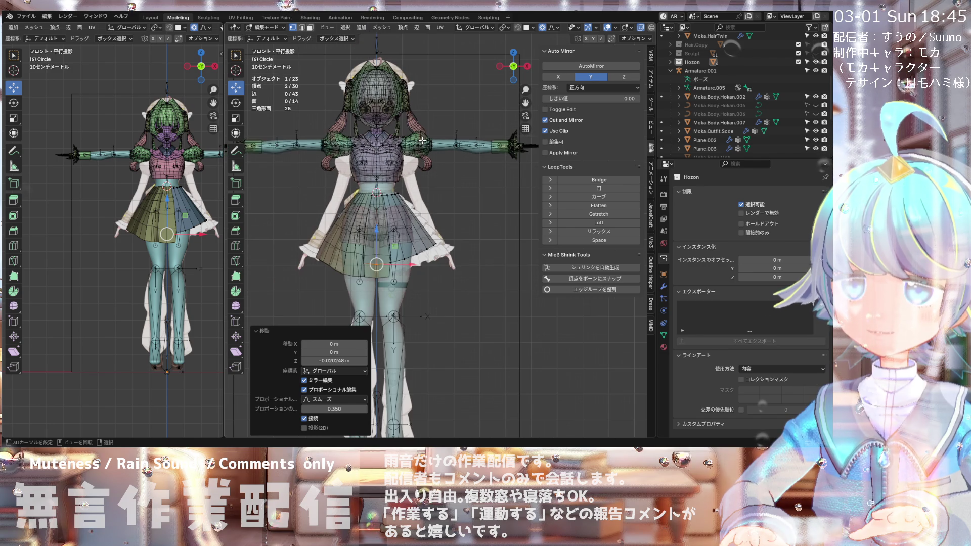
scroll(423, 141, "down", 1)
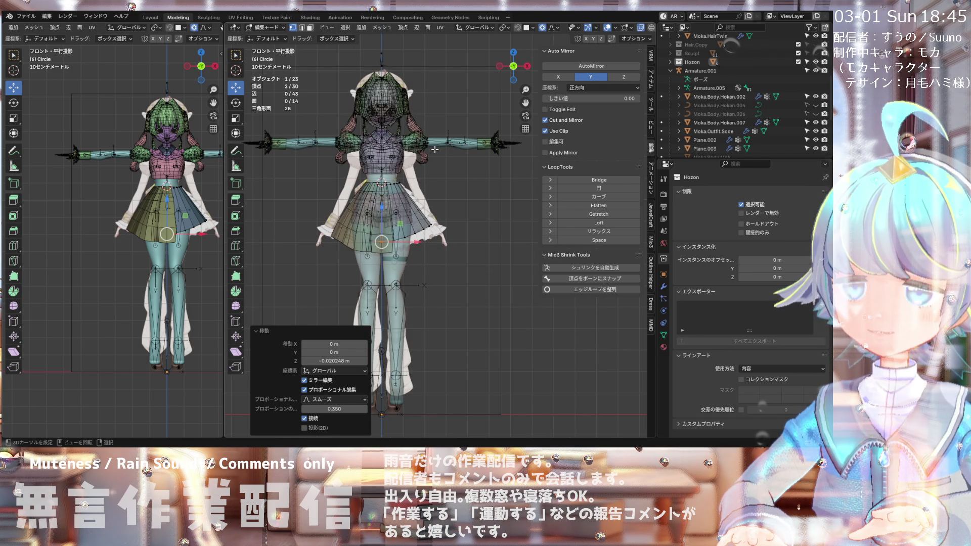
scroll(435, 150, "down", 2)
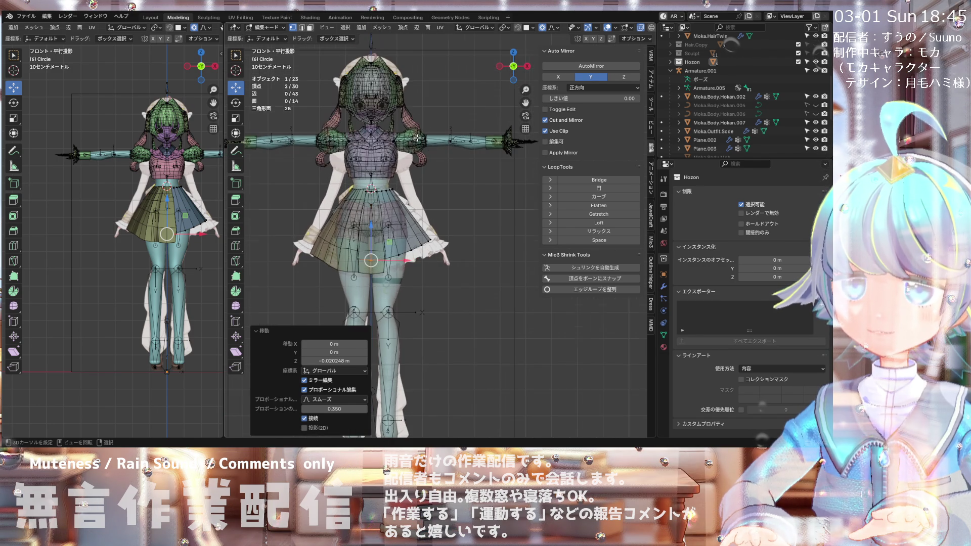
left_click(26, 16)
left_click(32, 72)
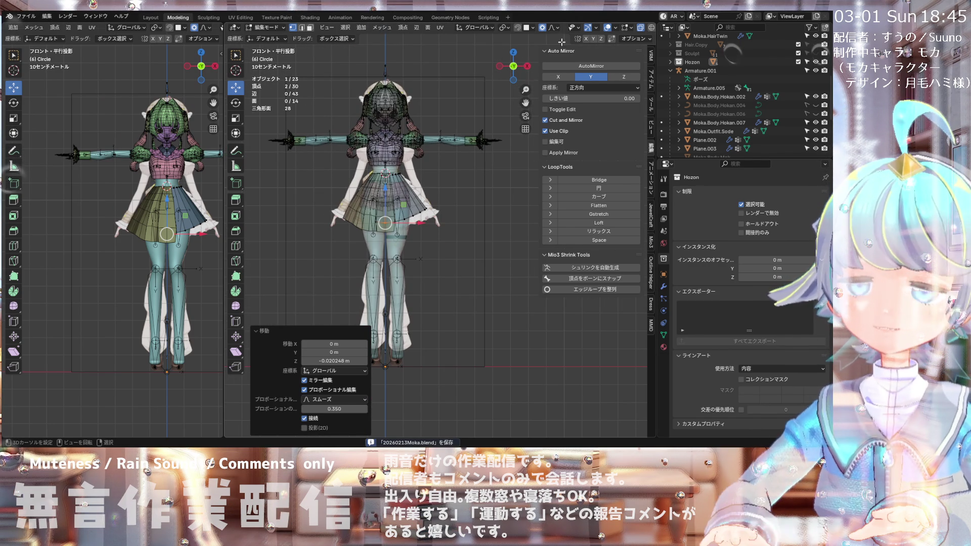
Step: Turn off X-ray display and deselect the moved skirt vertices
left_click(641, 29)
scroll(403, 180, "up", 4)
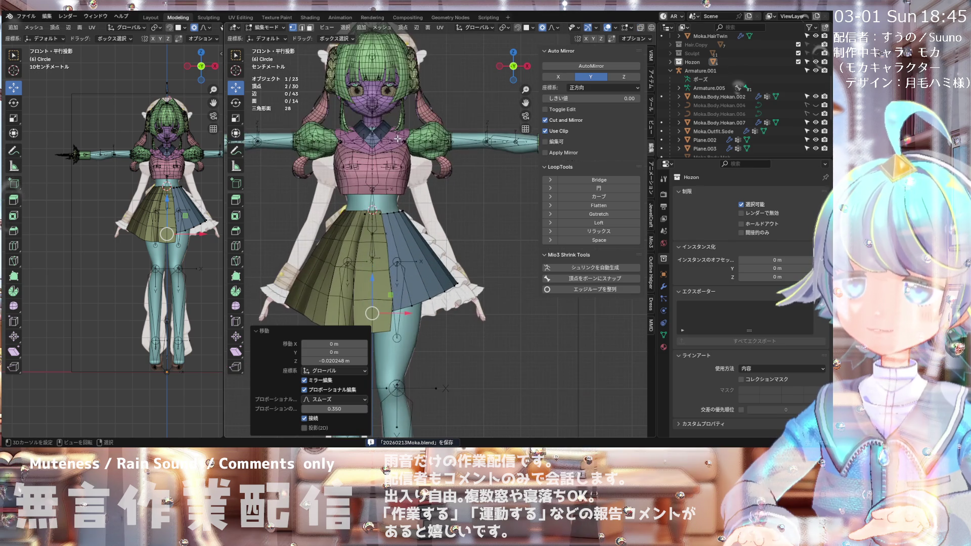
scroll(403, 180, "down", 4)
scroll(403, 181, "up", 4)
scroll(400, 193, "down", 2)
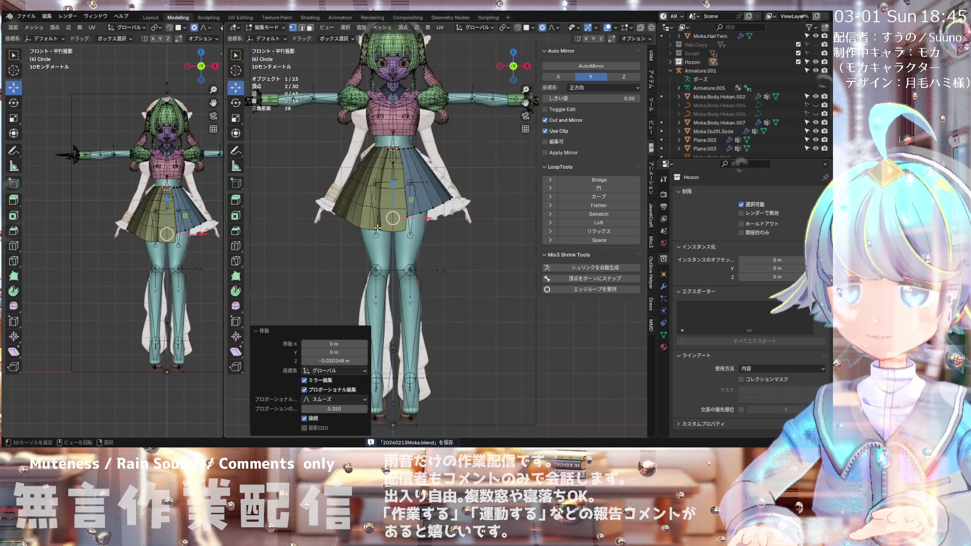
scroll(377, 228, "up", 1)
scroll(377, 228, "down", 2)
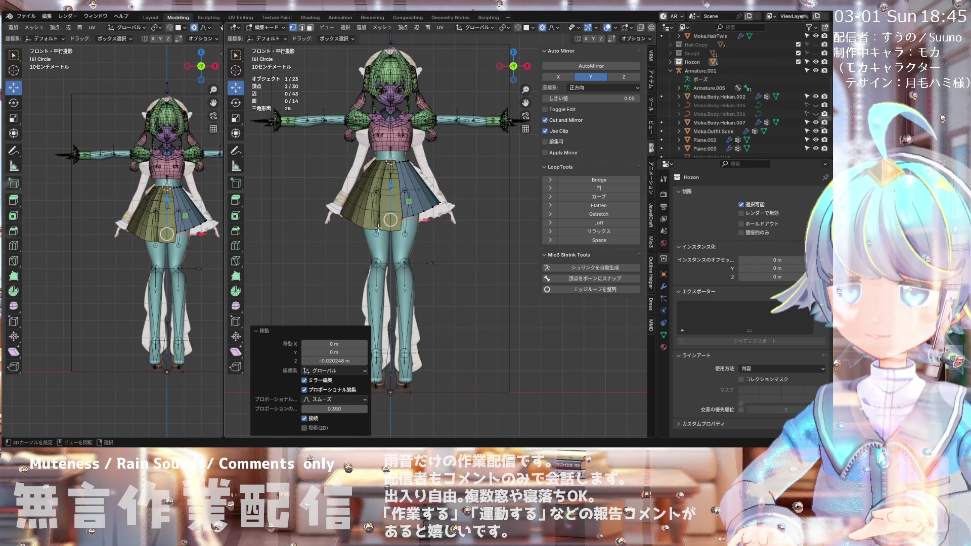
scroll(395, 183, "up", 3)
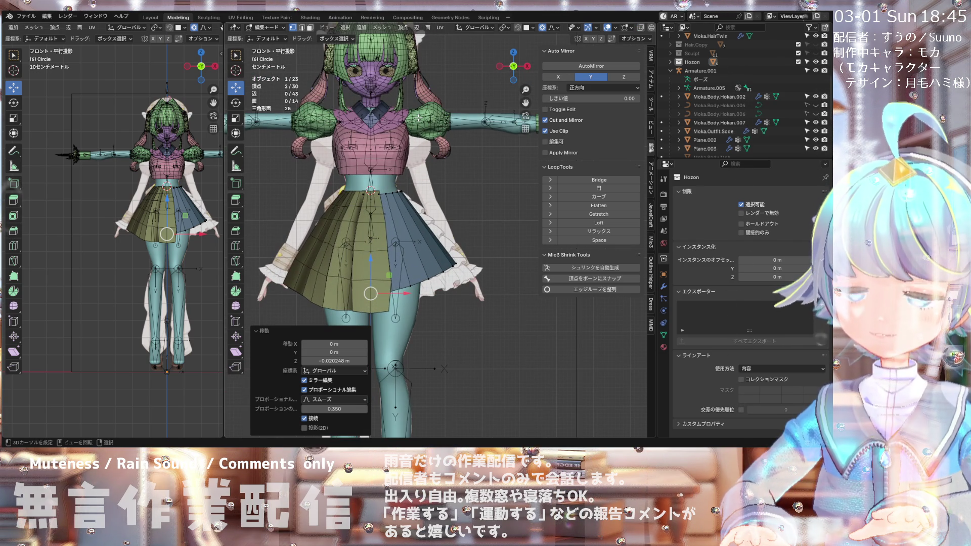
scroll(419, 118, "up", 3)
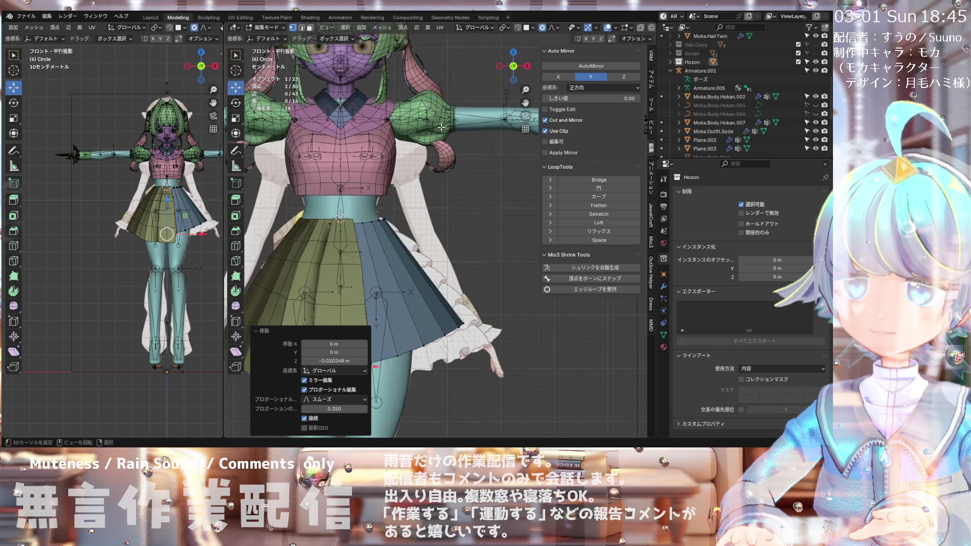
scroll(430, 132, "down", 3)
left_click(430, 132)
scroll(430, 132, "up", 2)
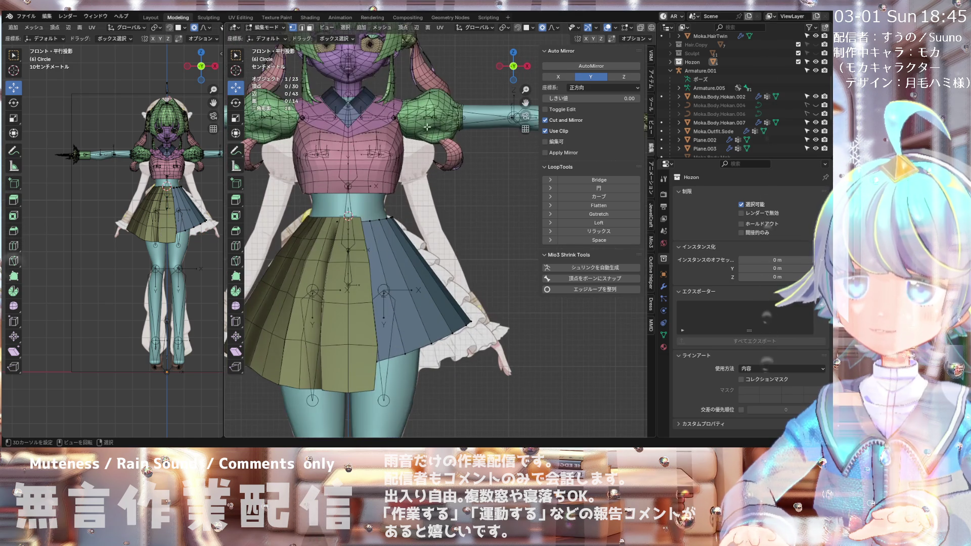
scroll(404, 137, "down", 3)
scroll(388, 140, "up", 2)
Step: Orbit to view the model from behind, then return to the front view
mouse_move(421, 148)
middle_mouse_down()
mouse_move(354, 152)
mouse_move(308, 174)
mouse_move(299, 130)
mouse_move(322, 80)
mouse_move(266, 134)
mouse_move(389, 65)
mouse_move(412, 147)
mouse_move(456, 157)
mouse_move(516, 139)
mouse_move(520, 124)
mouse_move(482, 108)
mouse_move(423, 127)
middle_mouse_up()
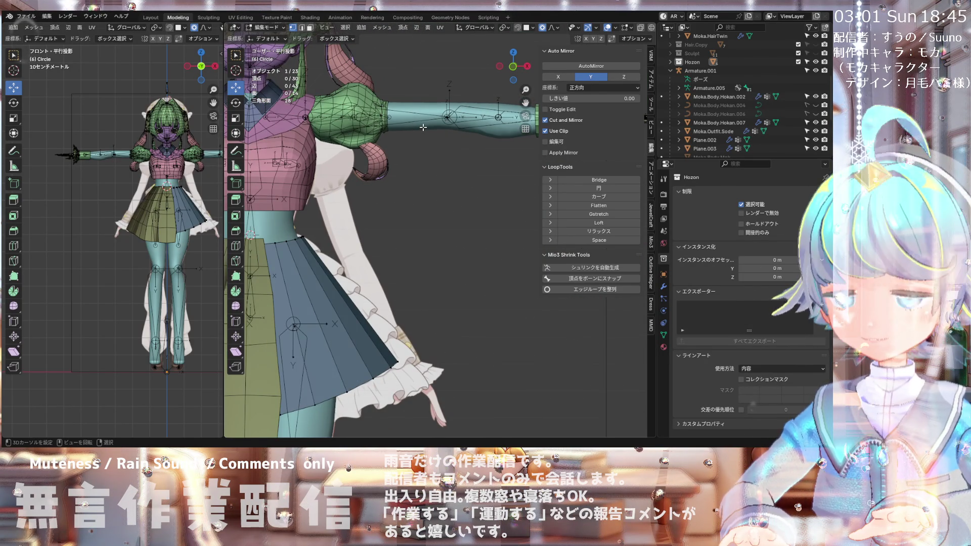
key("KP_1")
scroll(414, 117, "down", 4)
scroll(412, 109, "up", 2)
scroll(408, 103, "down", 2)
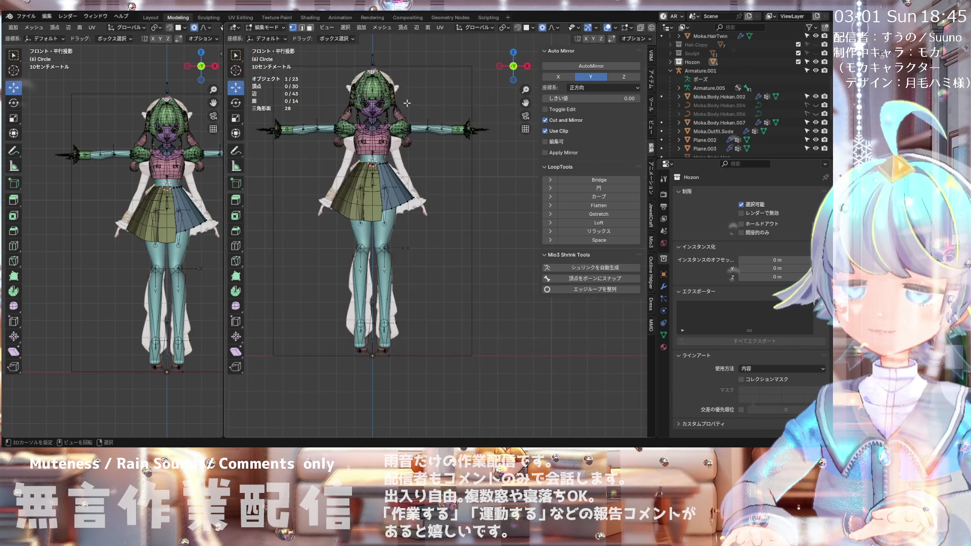
scroll(404, 103, "up", 4)
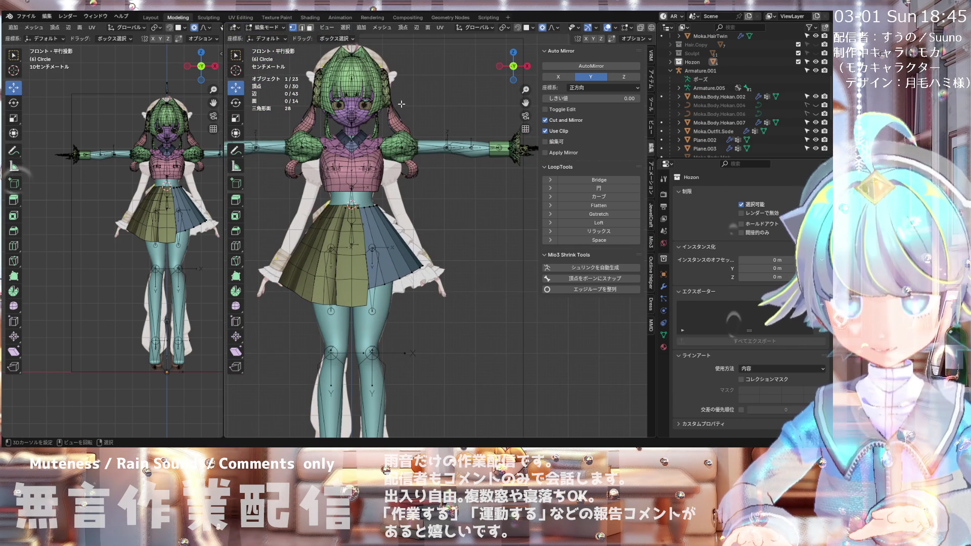
scroll(385, 183, "up", 2)
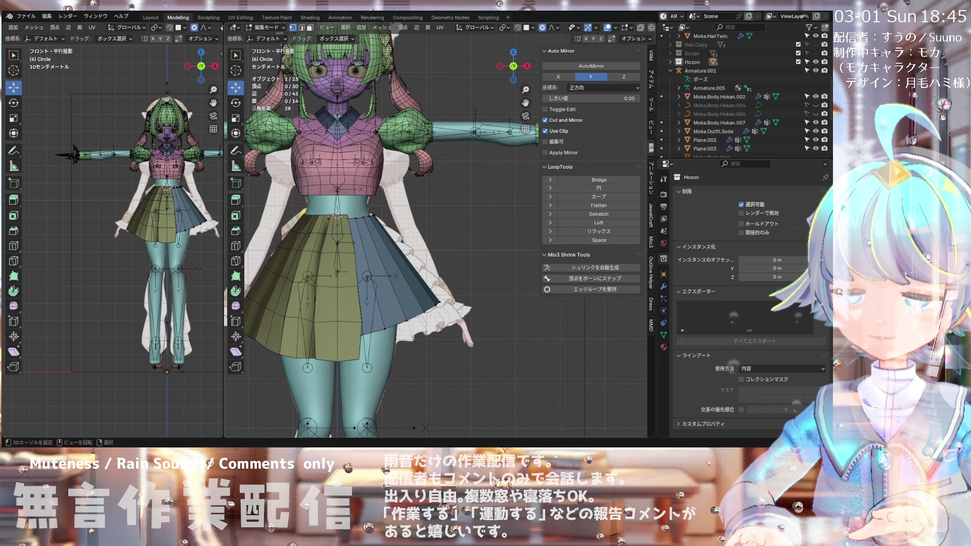
scroll(388, 153, "down", 2)
scroll(388, 153, "up", 2)
scroll(388, 153, "down", 2)
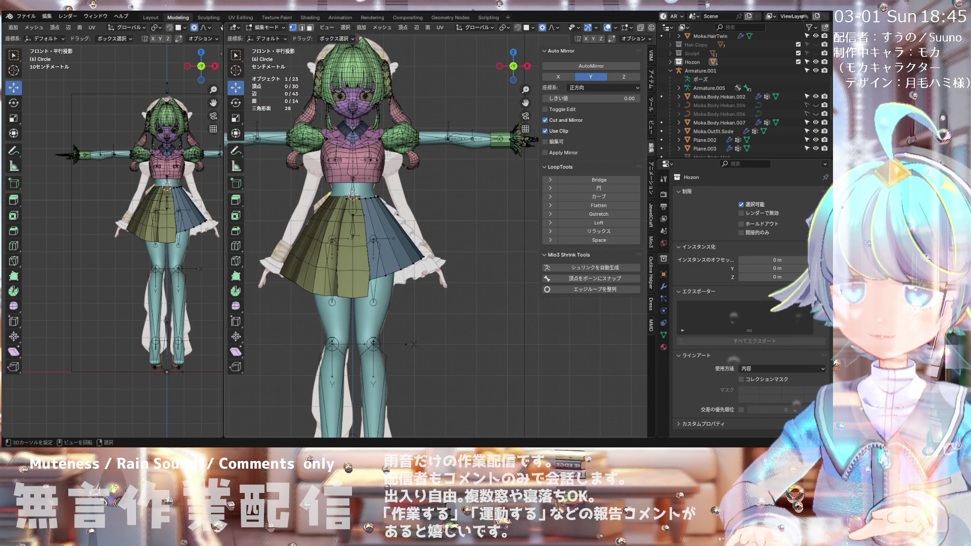
left_click(264, 28)
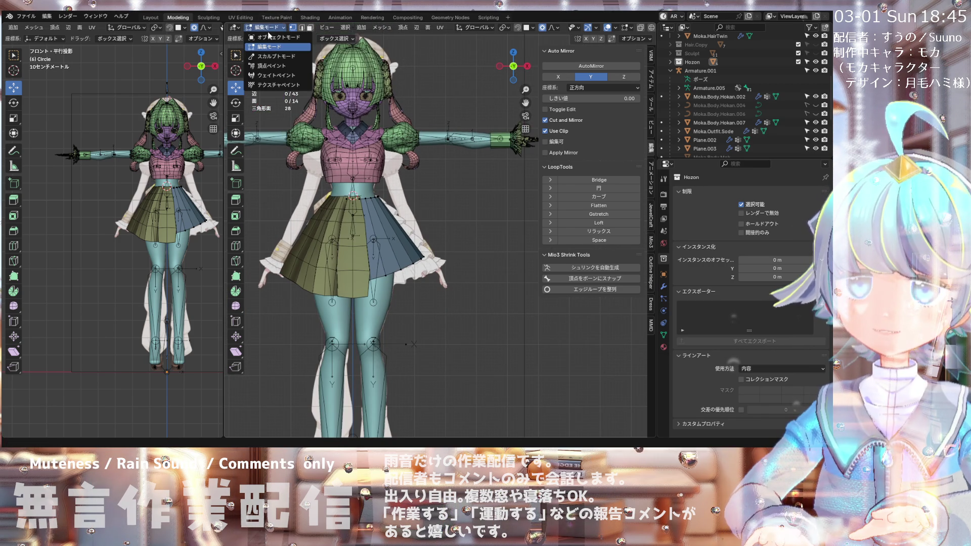
Step: Return to Object Mode and select the sleeve object Moka.Body.Hokan.007
left_click(271, 37)
scroll(361, 121, "down", 3)
scroll(424, 147, "up", 5)
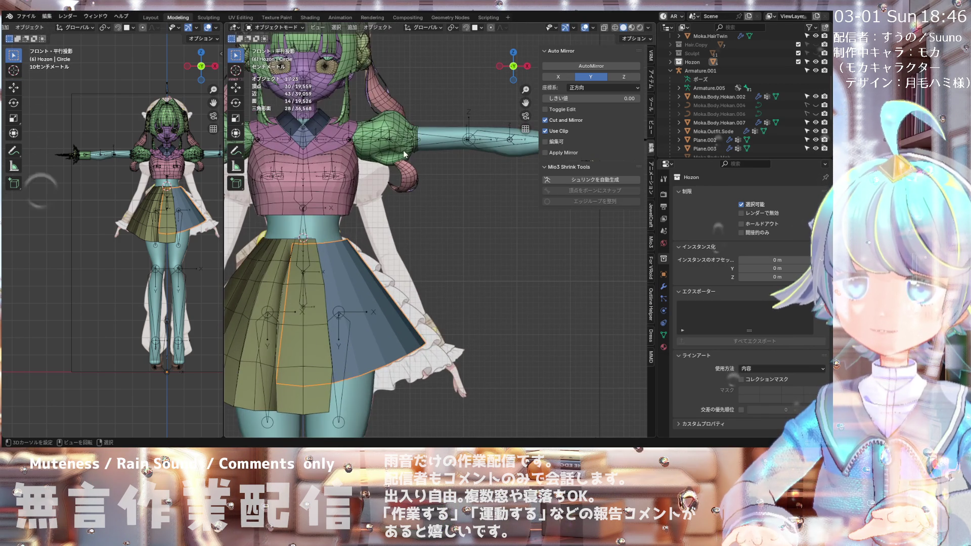
left_click(403, 154)
scroll(403, 154, "down", 2)
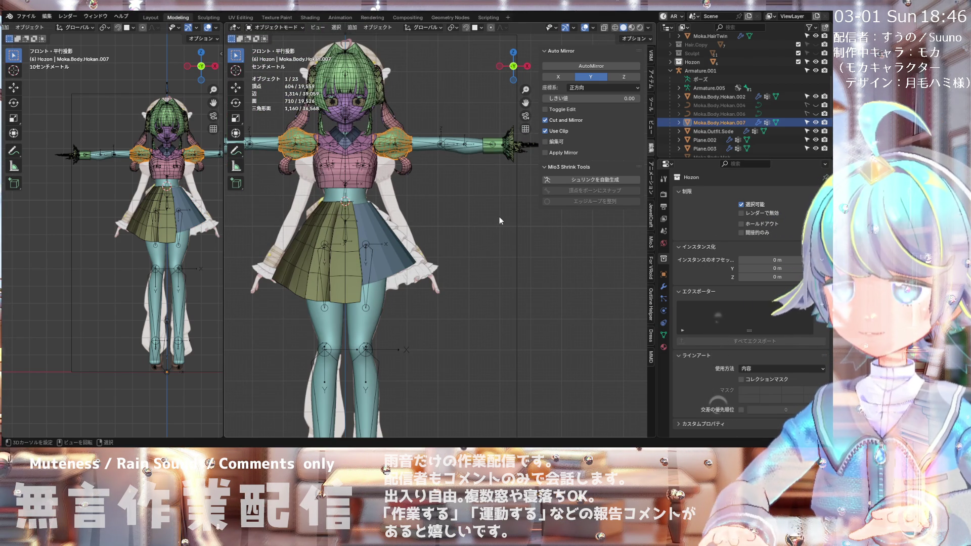
Step: Switch the viewport shading to Material Preview and zoom over the model
left_click(632, 28)
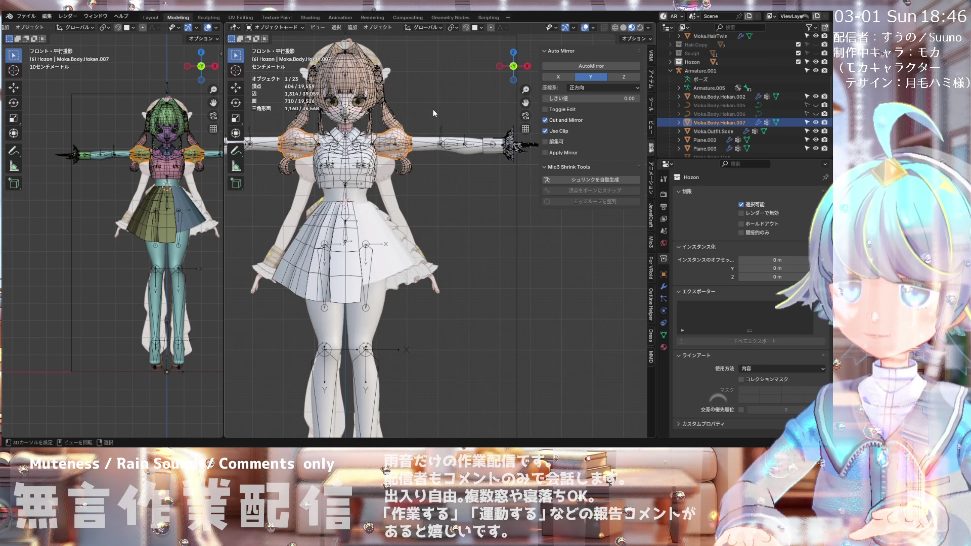
scroll(380, 118, "up", 3)
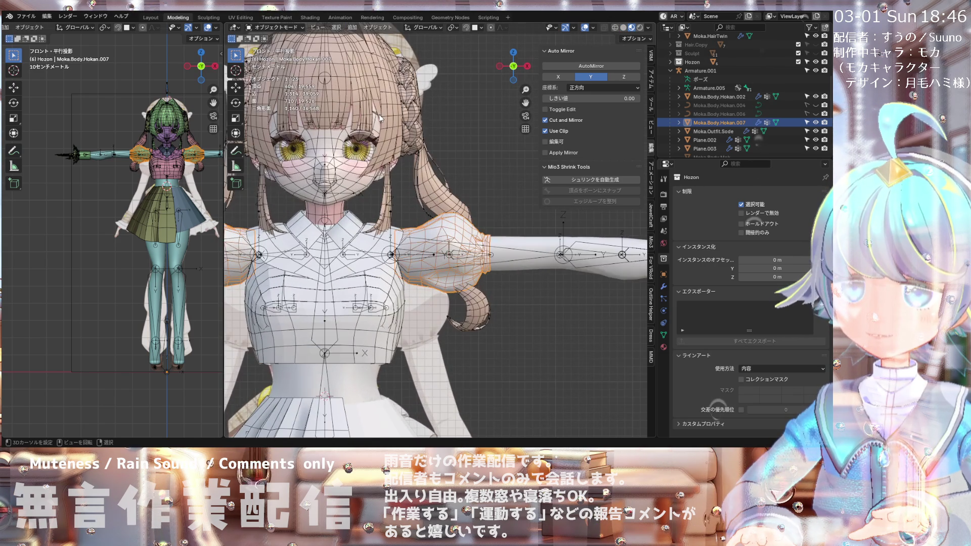
scroll(390, 226, "down", 2, "shift")
scroll(390, 226, "up", 2)
scroll(390, 226, "down", 5)
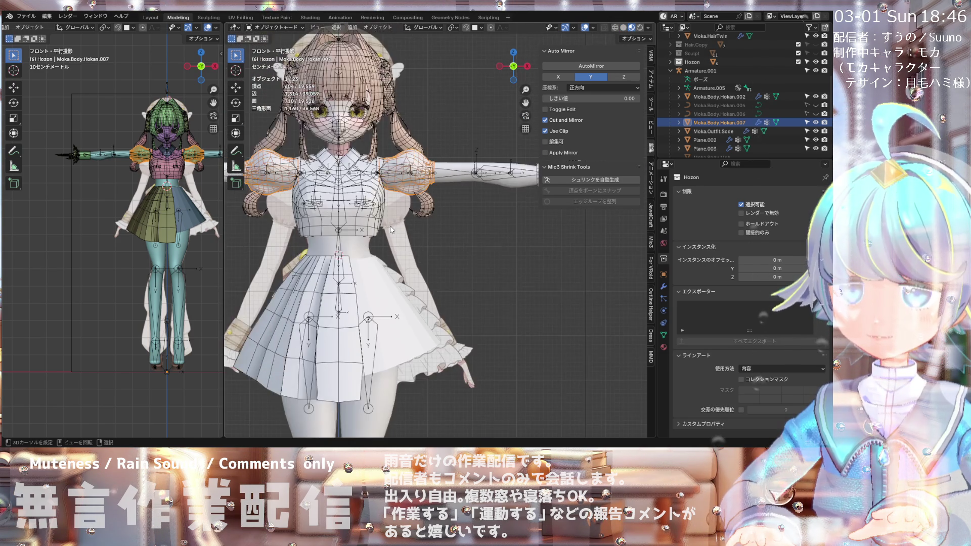
scroll(390, 226, "up", 1)
scroll(390, 226, "up", 1)
scroll(390, 225, "down", 2)
scroll(364, 226, "up", 2)
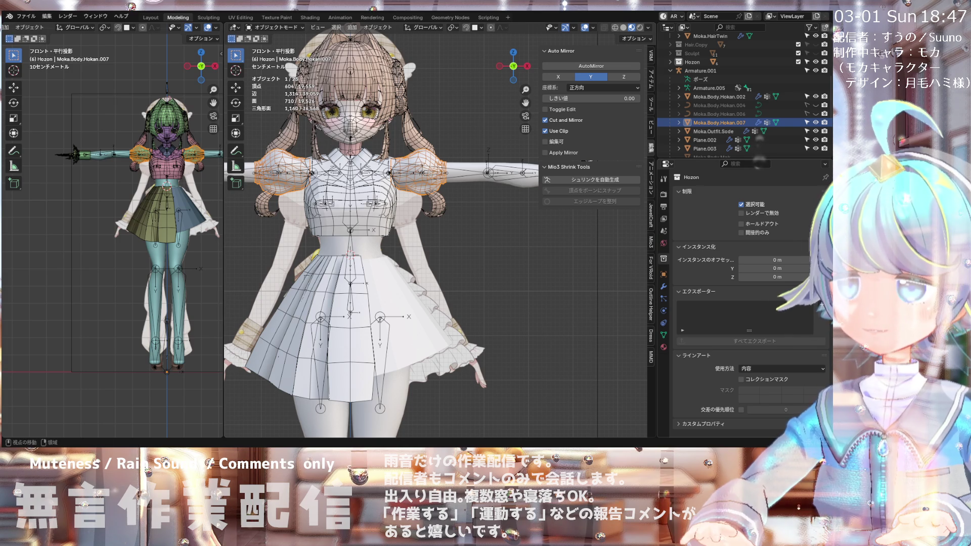
Step: Open the Material Properties tab for Moka.Body.Hokan.007
left_click(664, 347)
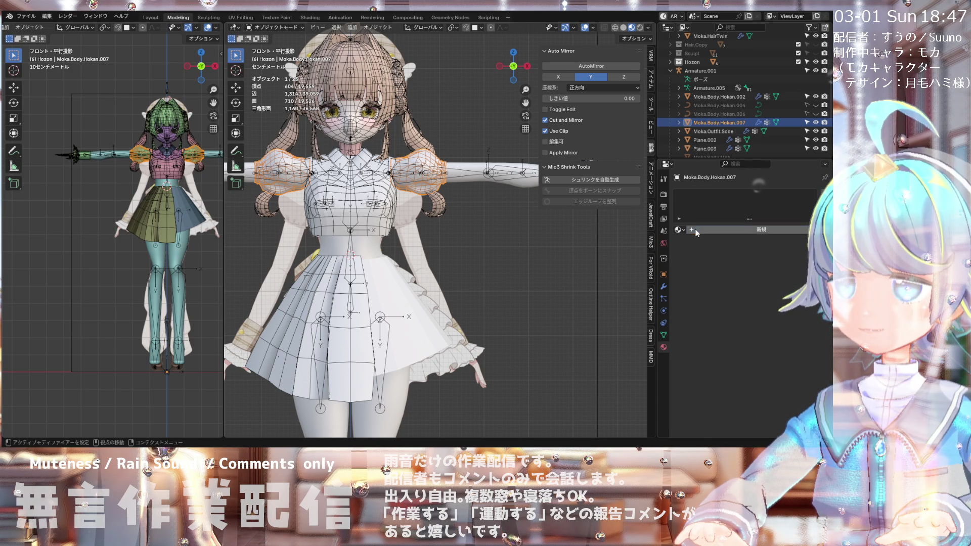
Step: Create a new material for the sleeves named Material.Moka.uwagi
left_click(710, 230)
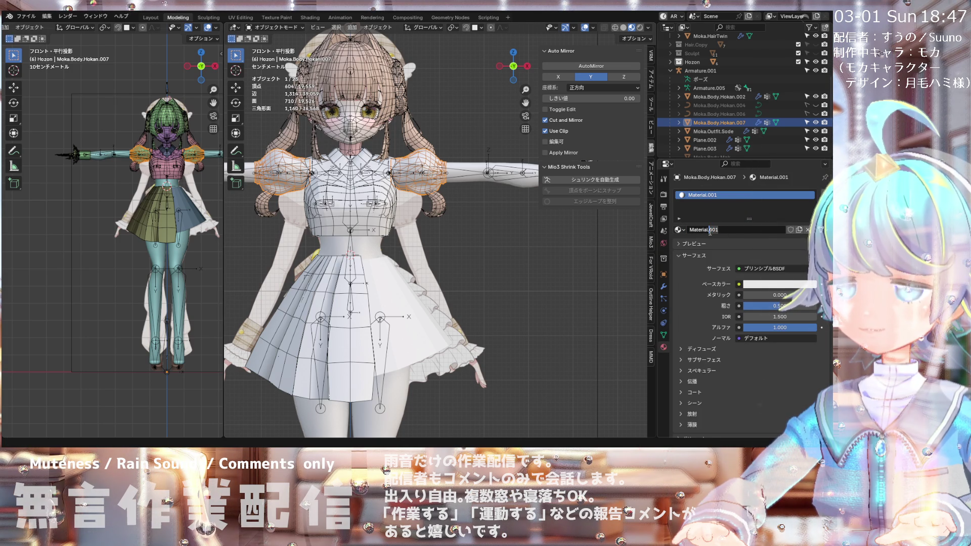
key("Delete")
key("Delete")
key("Delete")
type("M")
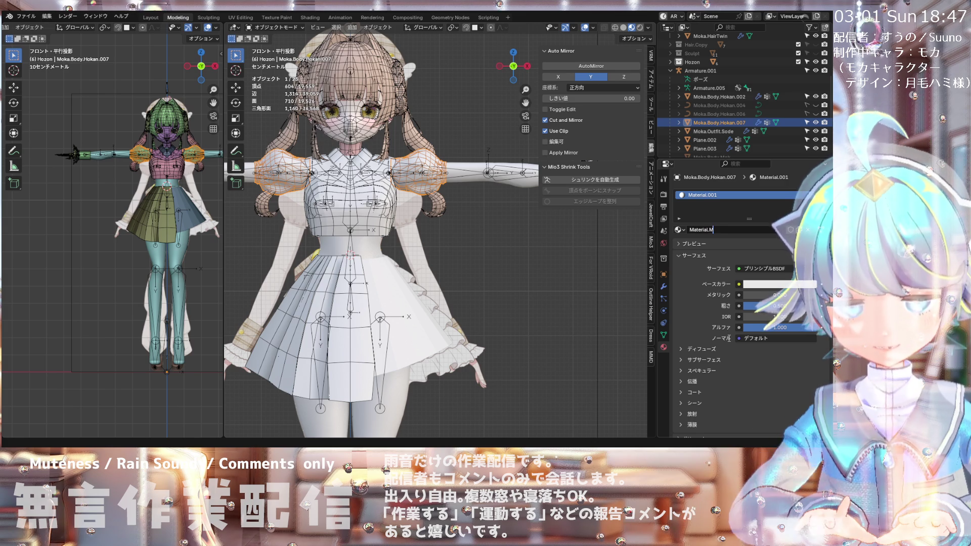
type("oka")
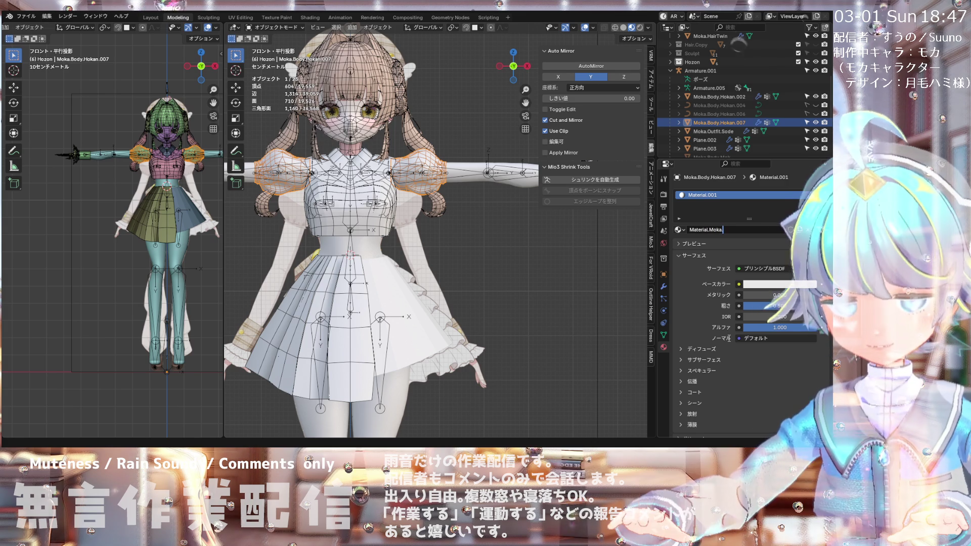
type(".uwagi")
key("Return")
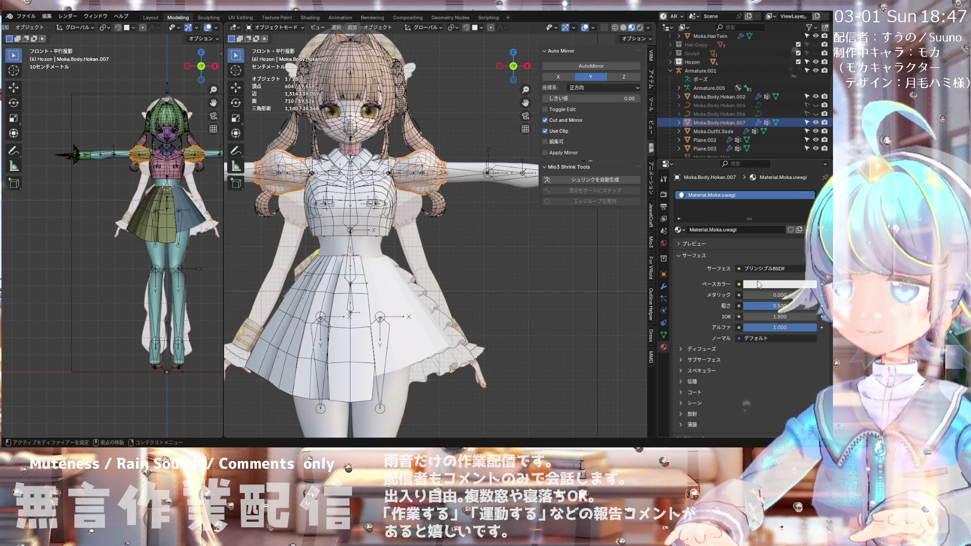
Step: Set the material's base colour to hex FFFBF8
left_click(781, 285)
left_click(785, 272)
type("FFFBF8")
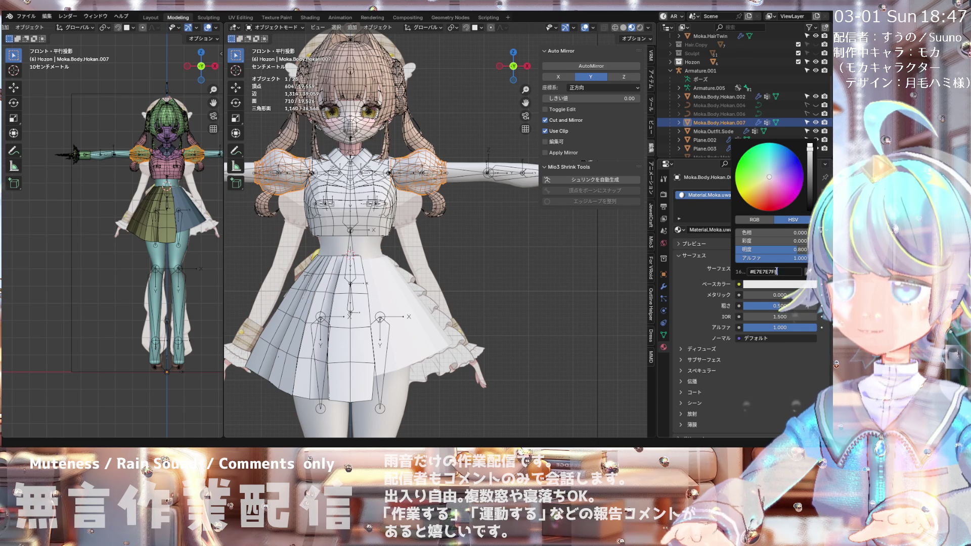
key("Return")
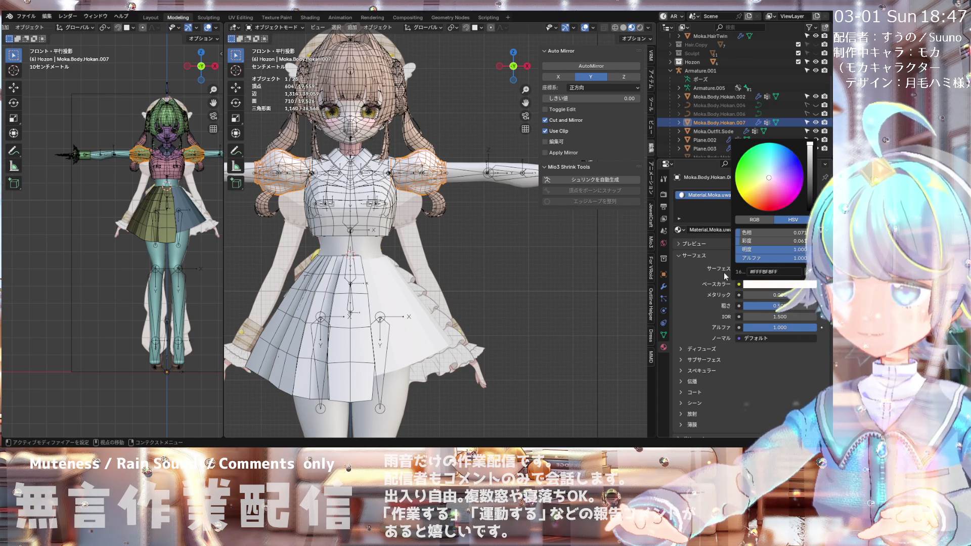
scroll(481, 186, "down", 3)
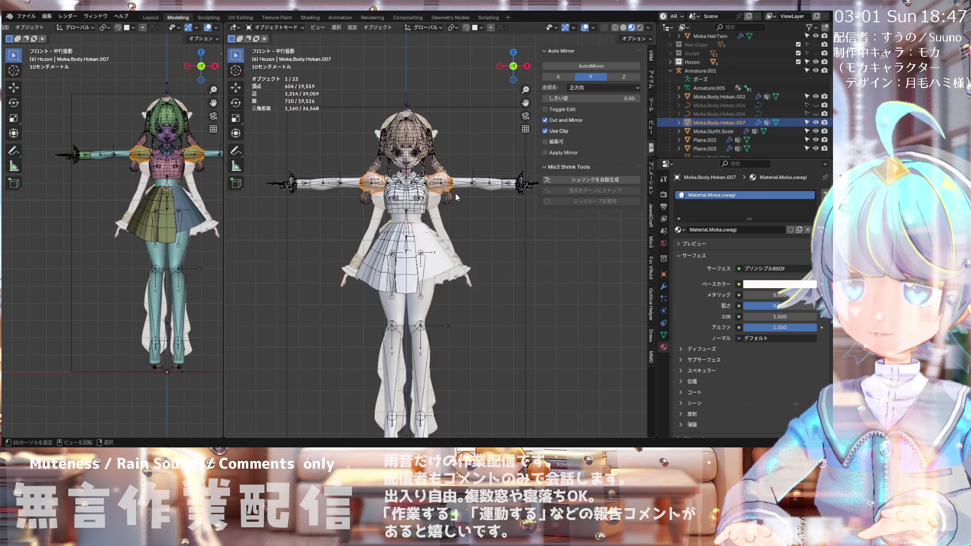
Step: Give the shirt piece, bodice Moka.Body.IN and Moka.Body.IN.002 the Material.Moka.uwagi material
scroll(455, 191, "up", 2)
scroll(454, 190, "down", 2)
scroll(440, 205, "up", 5)
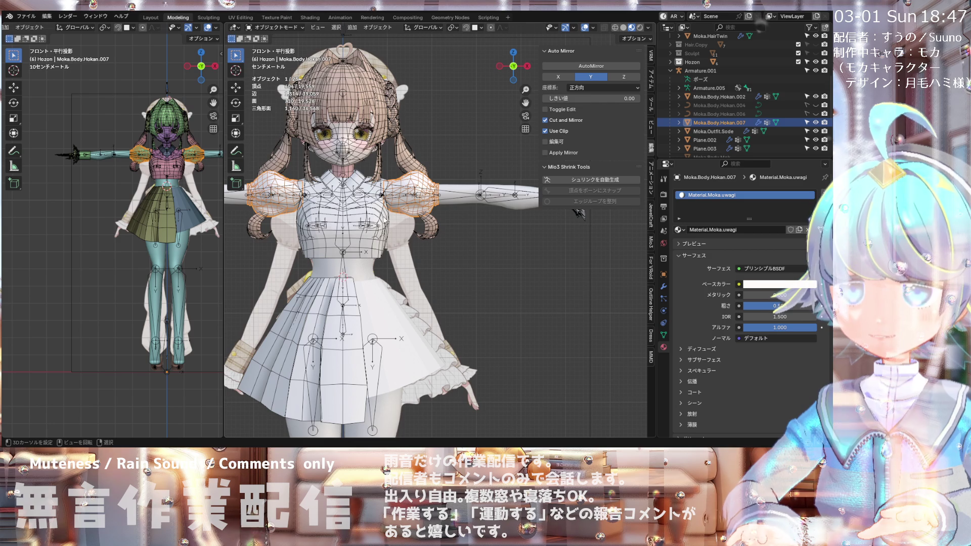
scroll(385, 221, "up", 2)
left_click(355, 179)
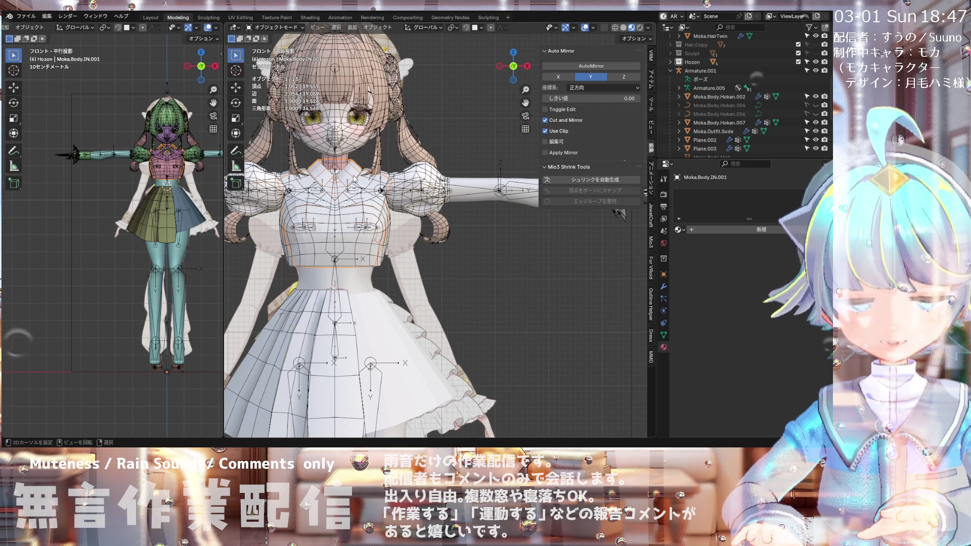
left_click(683, 232)
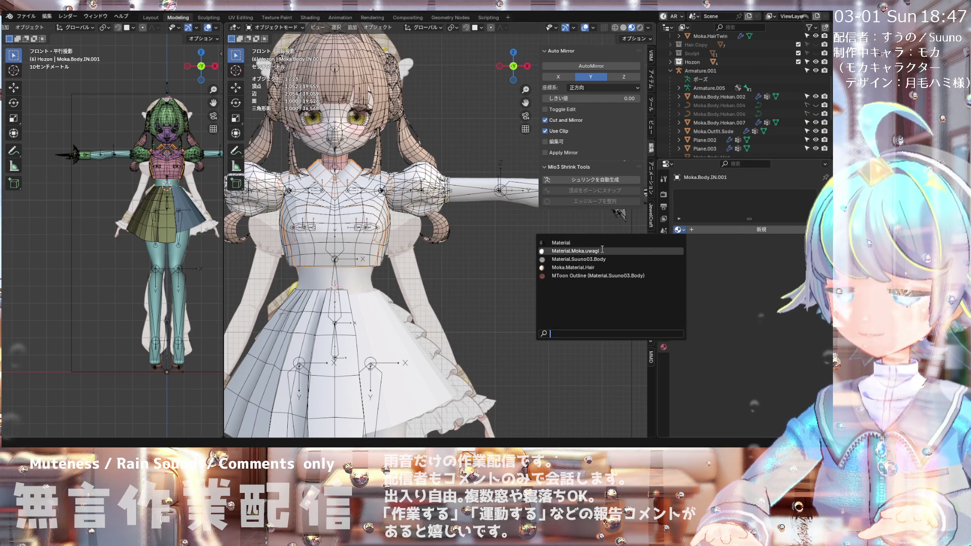
left_click(582, 254)
left_click(350, 250)
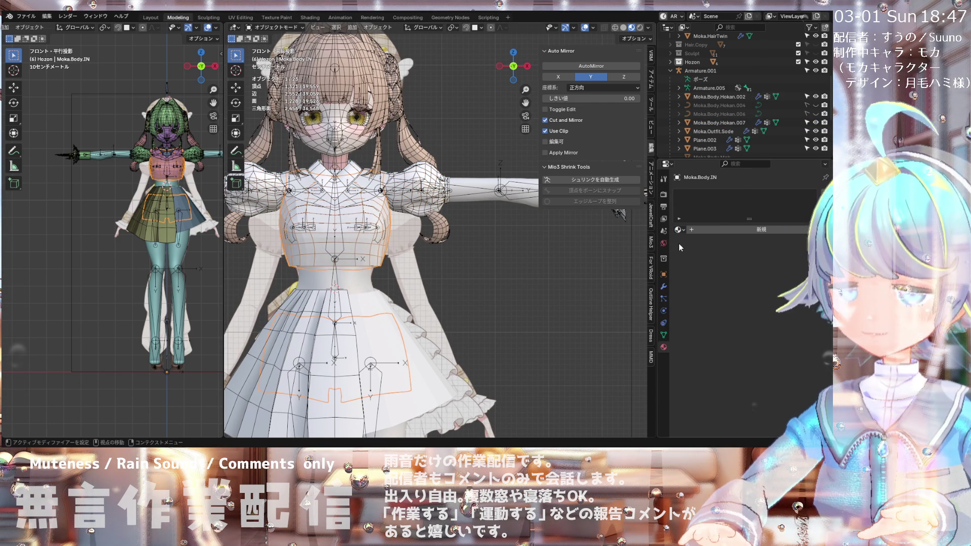
left_click(678, 230)
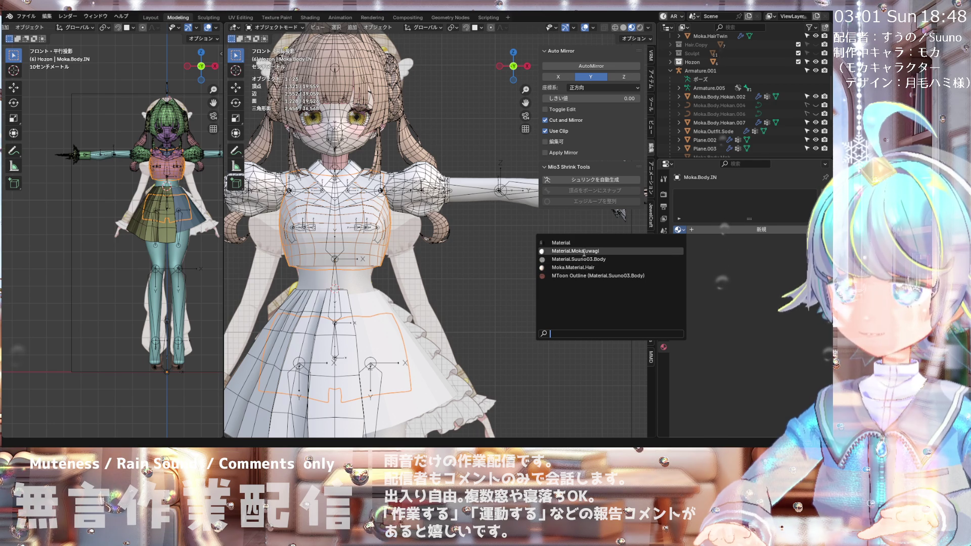
left_click(580, 253)
left_click(354, 204)
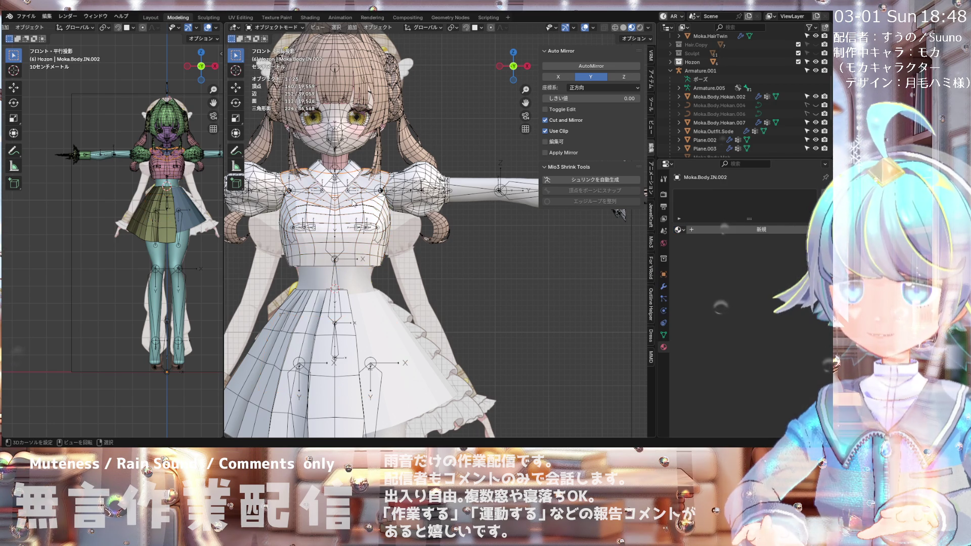
left_click(679, 230)
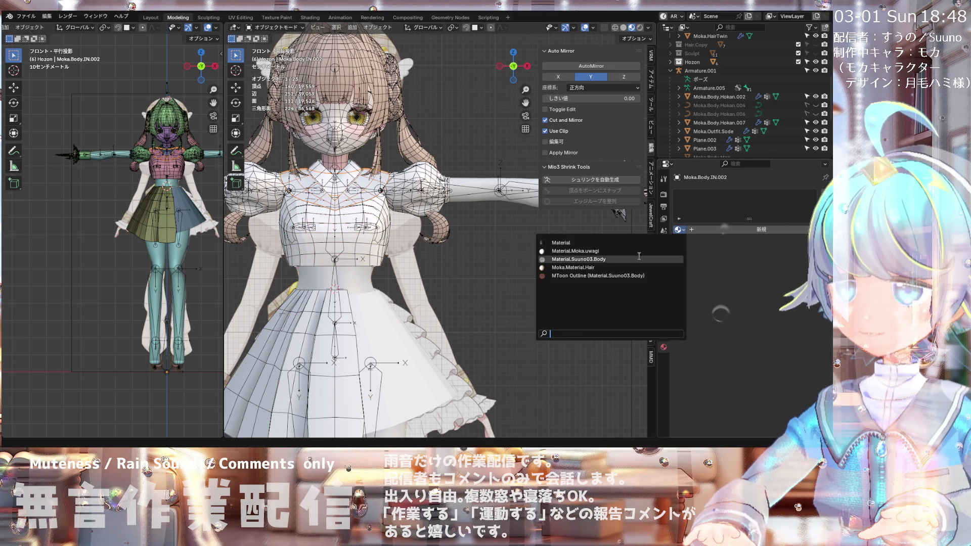
left_click(588, 252)
Step: Give the front skirt piece Circle.001 the beige Moka.Material.Hair material
scroll(383, 213, "up", 2)
scroll(383, 213, "down", 3)
scroll(383, 214, "up", 3)
scroll(383, 213, "down", 2)
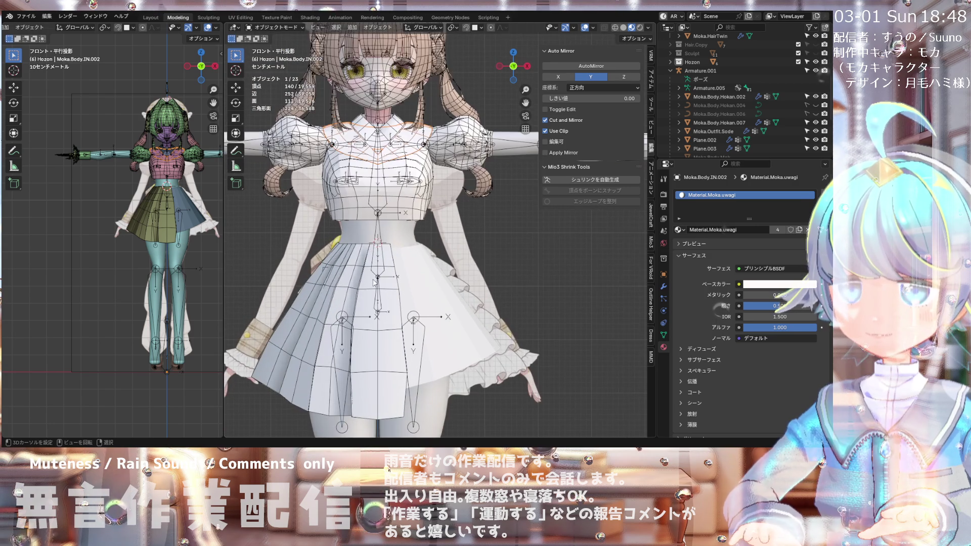
left_click(354, 303)
left_click(679, 231)
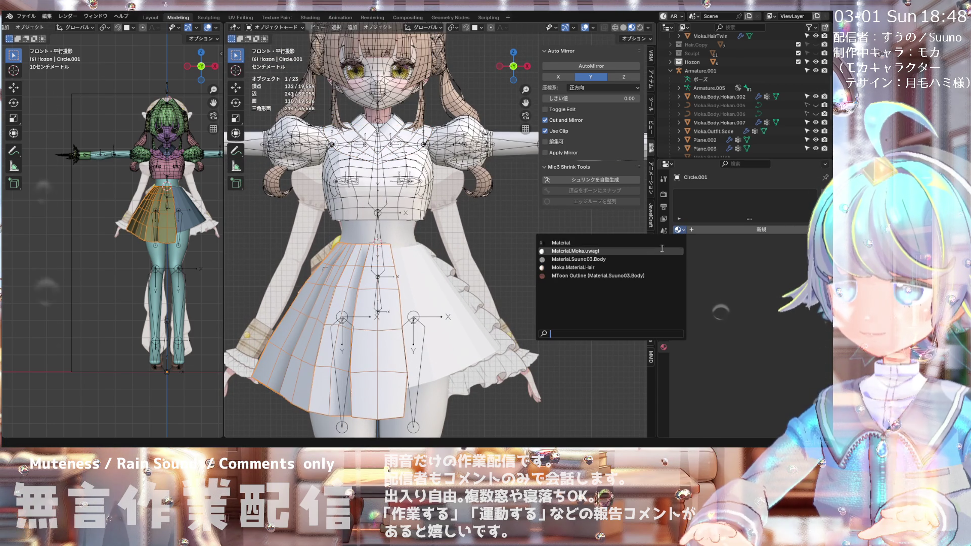
left_click(582, 265)
Step: Frame the sleeve Moka.Outfit.Sode, give it Material.Moka.uwagi, then deselect it
scroll(372, 271, "down", 1)
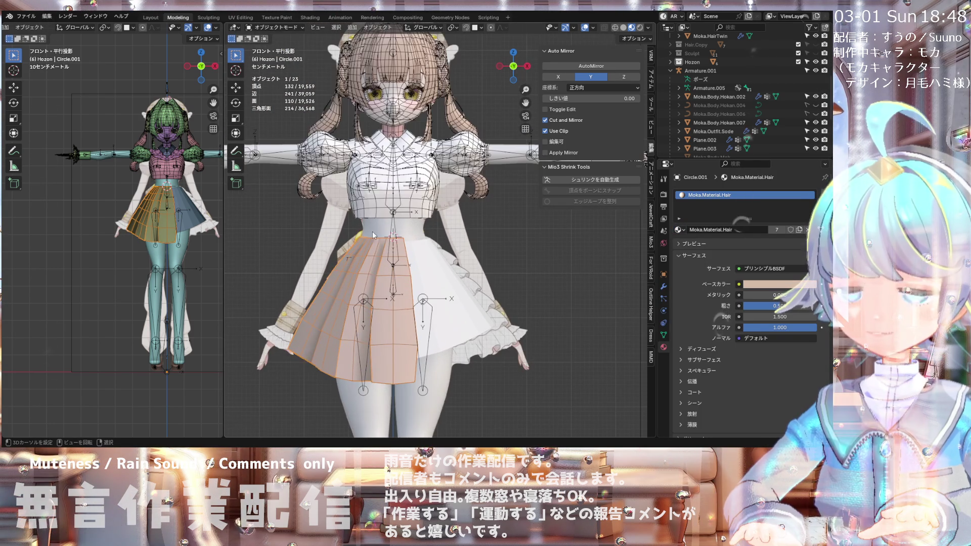
scroll(379, 204, "down", 1)
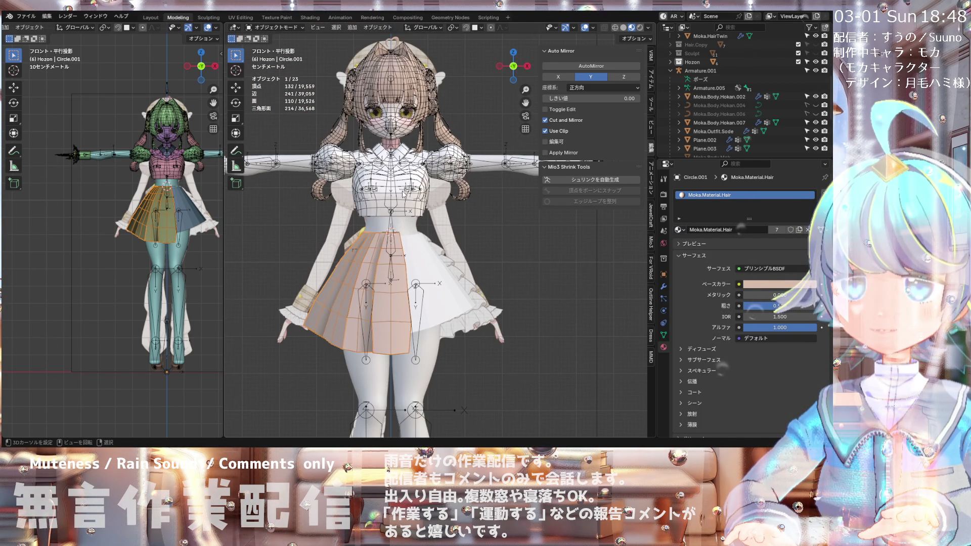
scroll(402, 222, "down", 1)
scroll(461, 172, "up", 2)
scroll(394, 188, "down", 1)
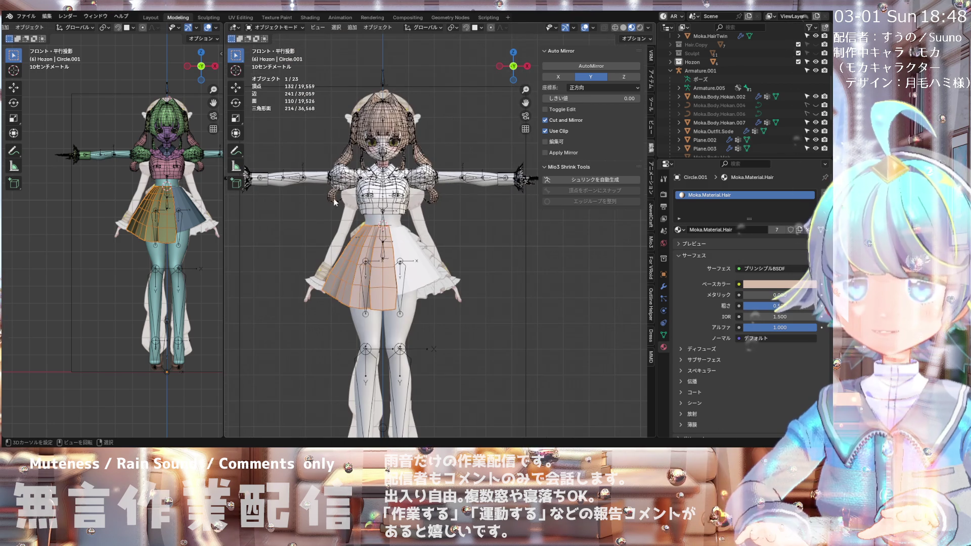
middle_click_drag(485, 172, 449, 165, "shift")
left_click(449, 165)
key("KP_Decimal")
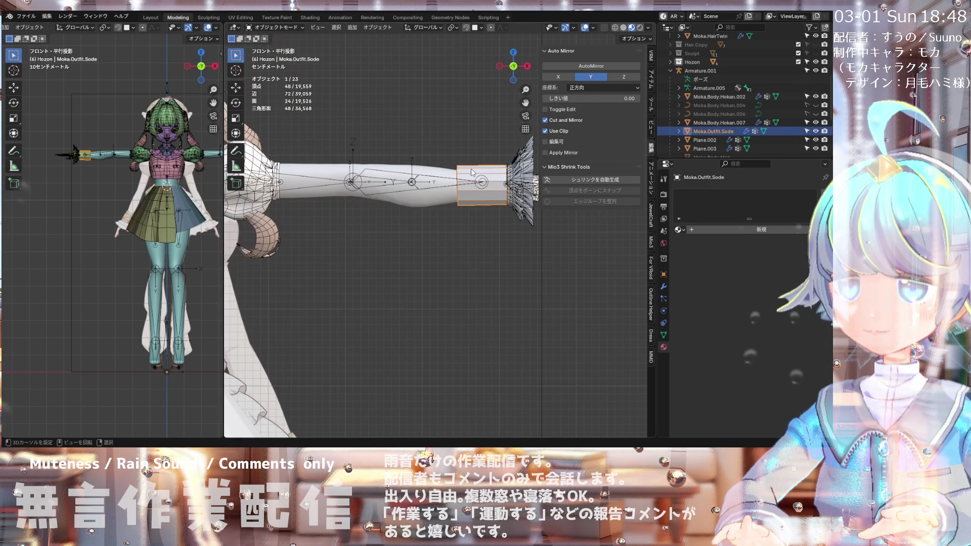
left_click(678, 229)
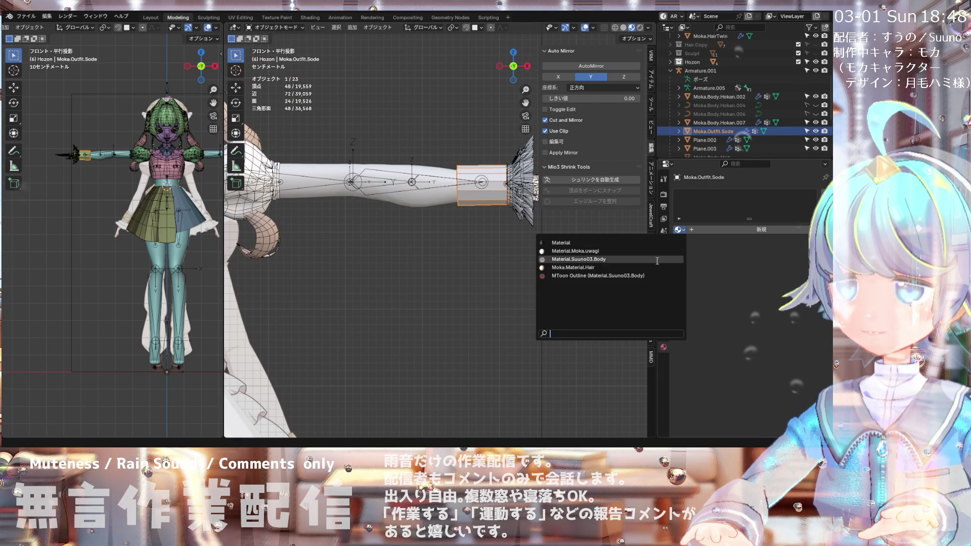
left_click(609, 251)
scroll(407, 241, "down", 4)
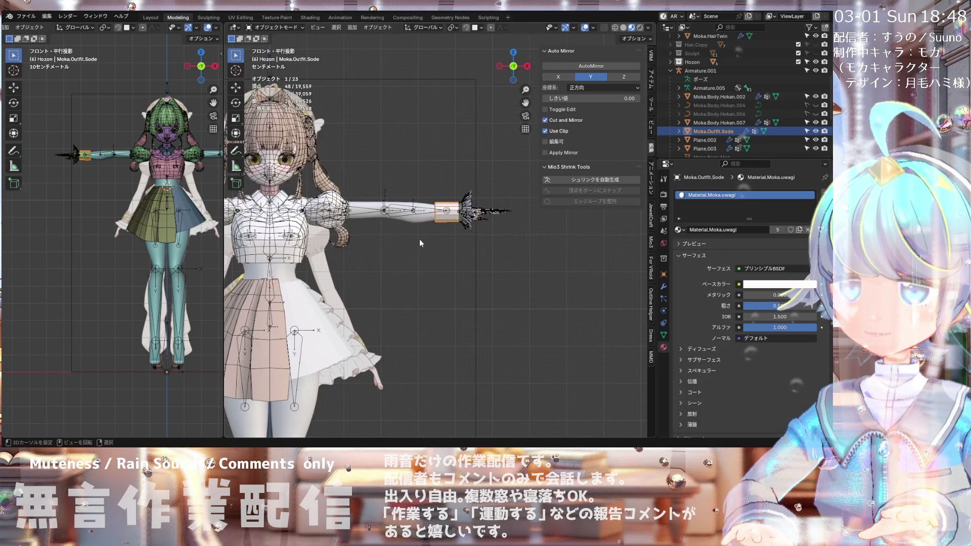
right_click(693, 232)
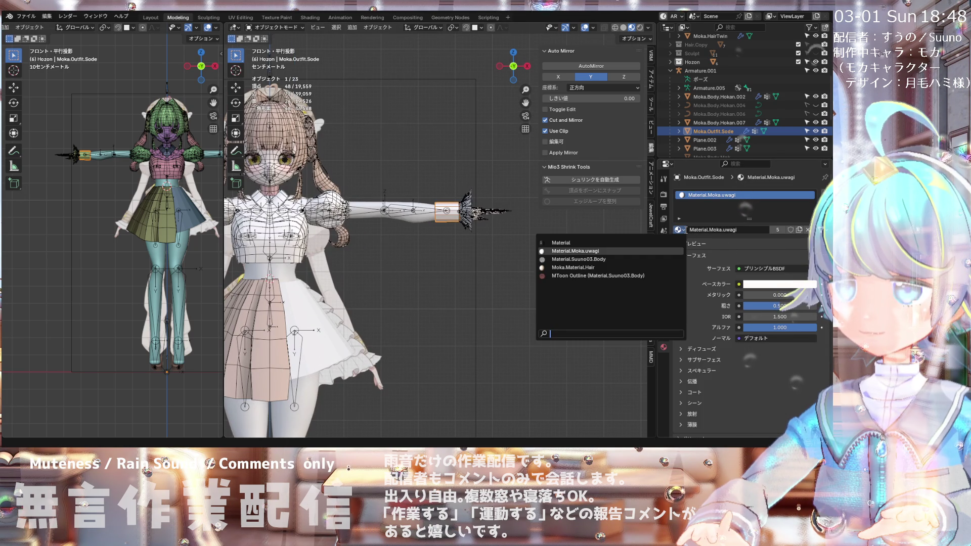
left_click(624, 266)
Step: Give the white skirt piece Circle the Material.Moka.uwagi material
left_click(470, 250)
scroll(469, 211, "up", 3)
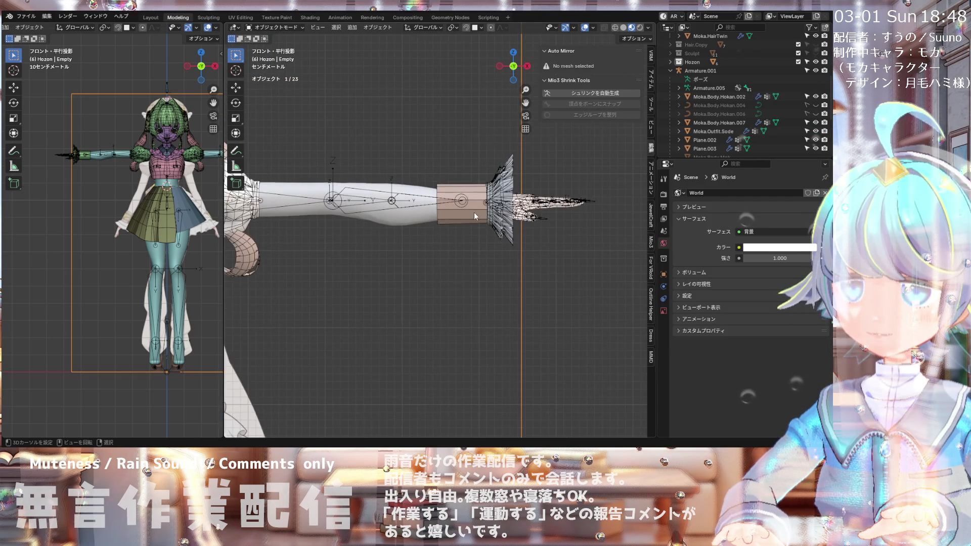
scroll(483, 213, "down", 4)
scroll(467, 226, "up", 1)
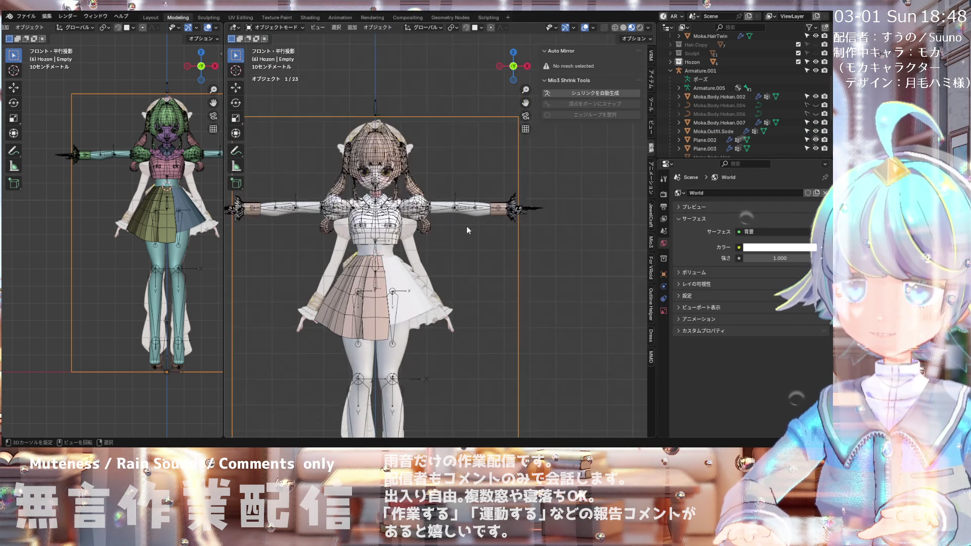
scroll(440, 218, "down", 1)
scroll(428, 251, "up", 3)
scroll(428, 251, "down", 2)
left_click(428, 251)
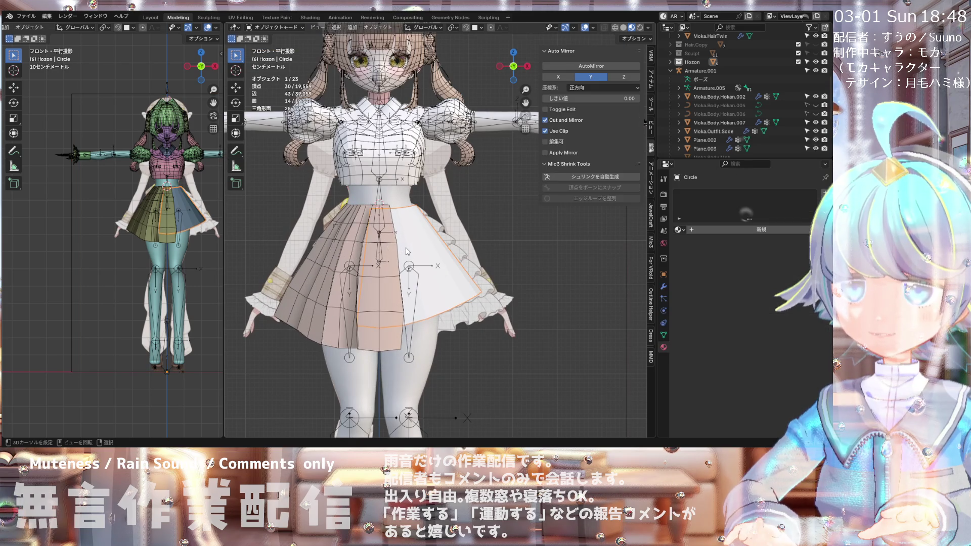
left_click(690, 232)
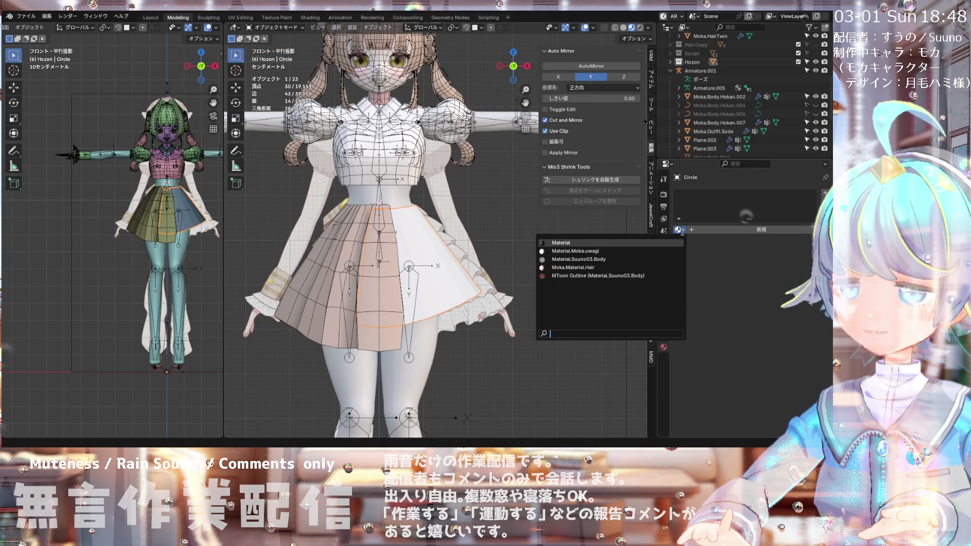
left_click(601, 255)
Step: Select the character's armature
scroll(438, 229, "down", 3)
scroll(455, 202, "up", 1)
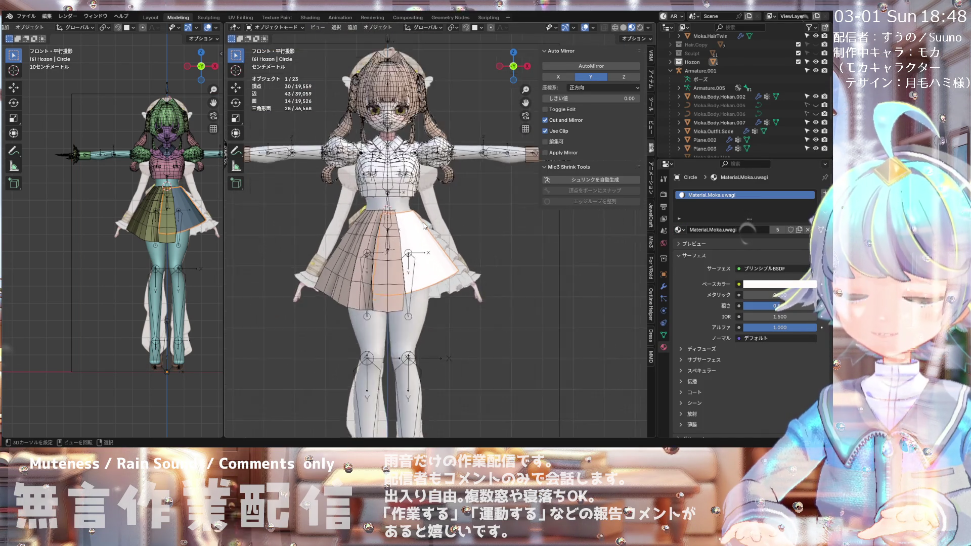
scroll(479, 177, "down", 2)
left_click(479, 176)
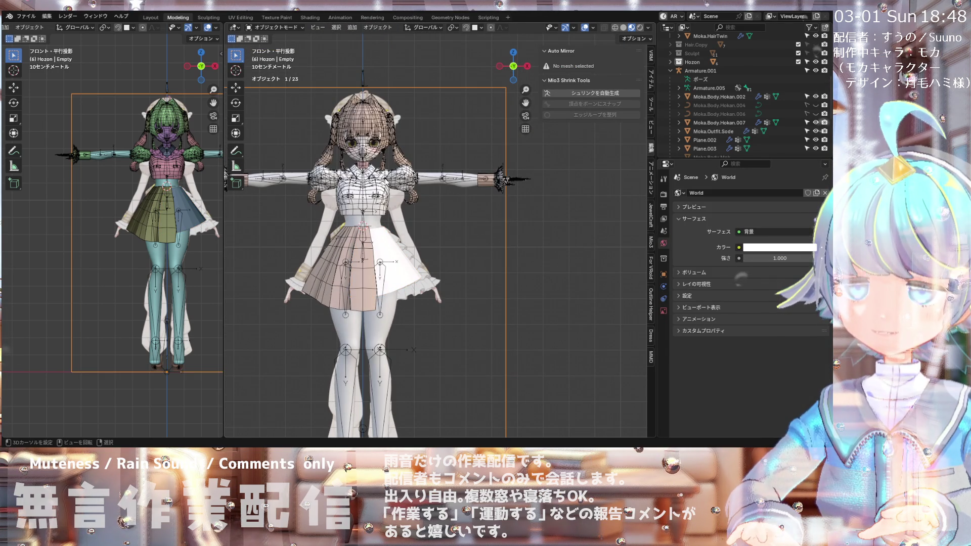
Step: Select the Moka.Body.Hokan.002 body mesh in the Outliner
scroll(368, 214, "up", 2)
left_click(368, 215)
scroll(385, 218, "down", 2)
scroll(399, 217, "up", 2)
scroll(413, 218, "down", 2)
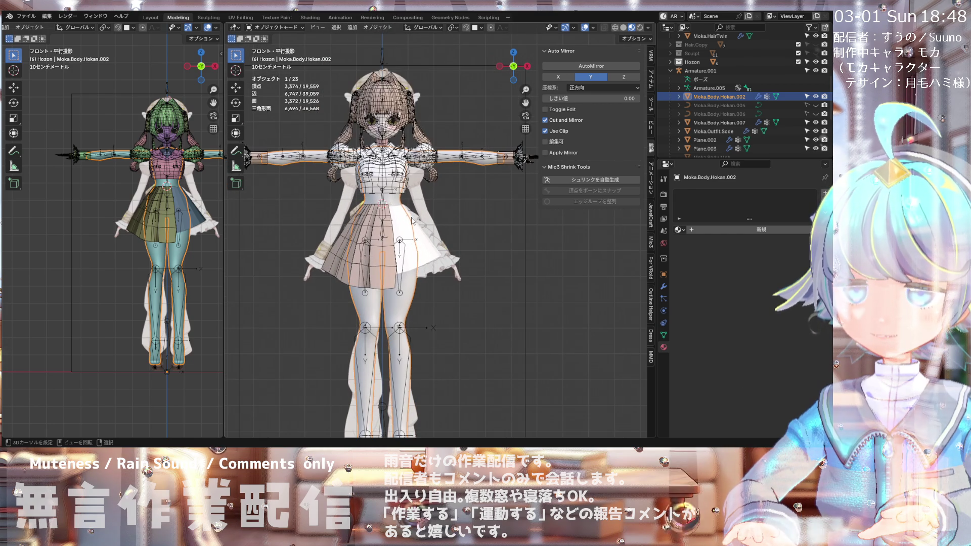
scroll(415, 222, "down", 2)
scroll(422, 226, "up", 1)
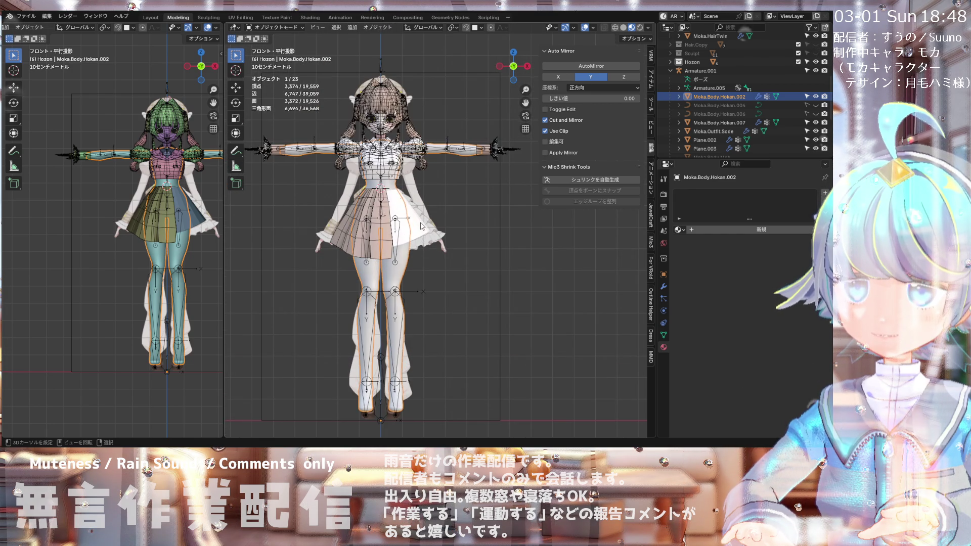
scroll(417, 223, "up", 2)
scroll(410, 217, "down", 2)
scroll(404, 212, "up", 1)
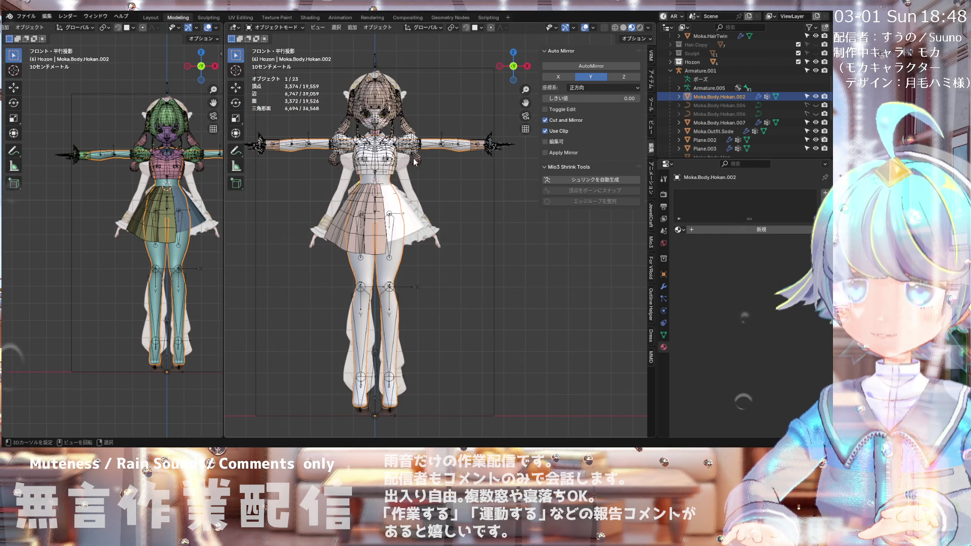
scroll(414, 162, "up", 2)
scroll(414, 162, "down", 2)
scroll(414, 162, "up", 1)
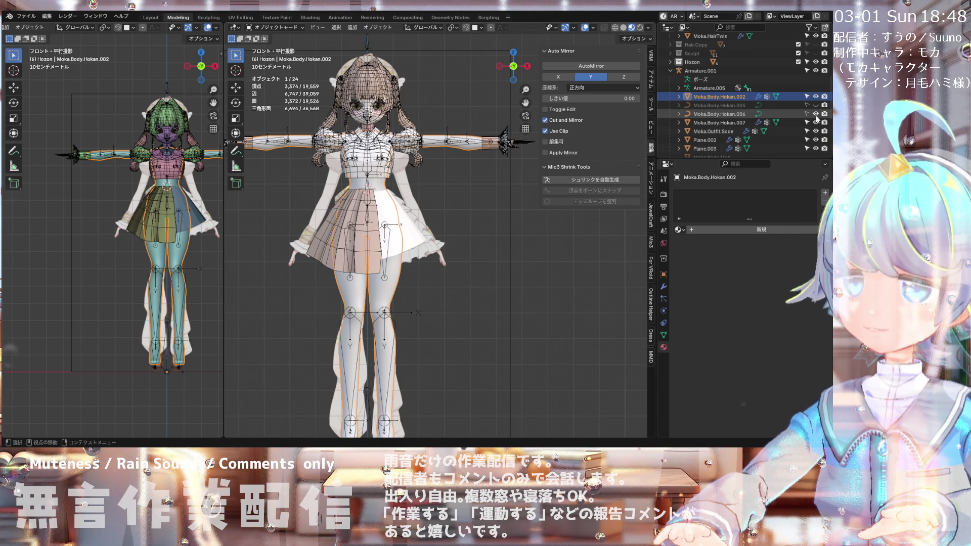
scroll(811, 119, "down", 2)
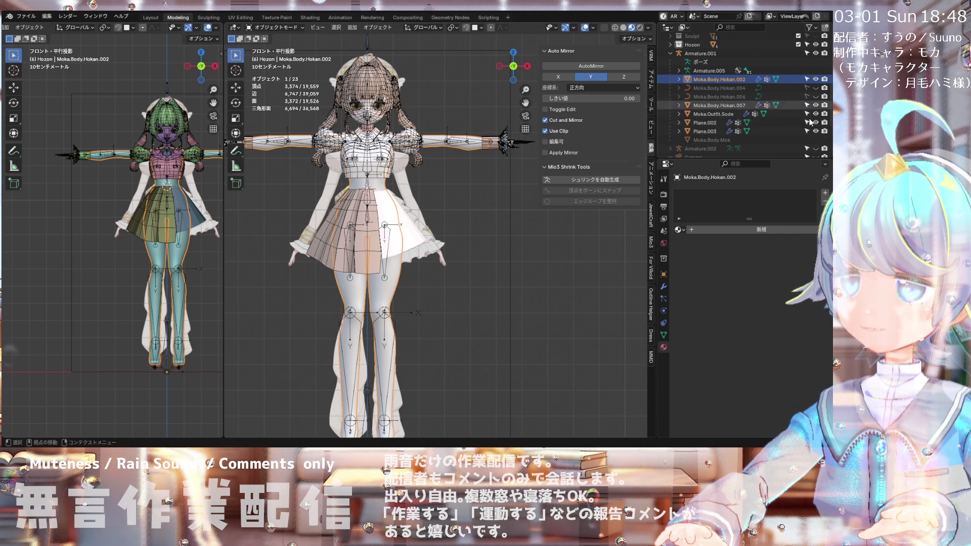
Step: Toggle Moka.Body.Hokan.002's visibility to compare the legs, then show Moka.Body.Hokan.006
left_click(816, 79)
left_click(816, 80)
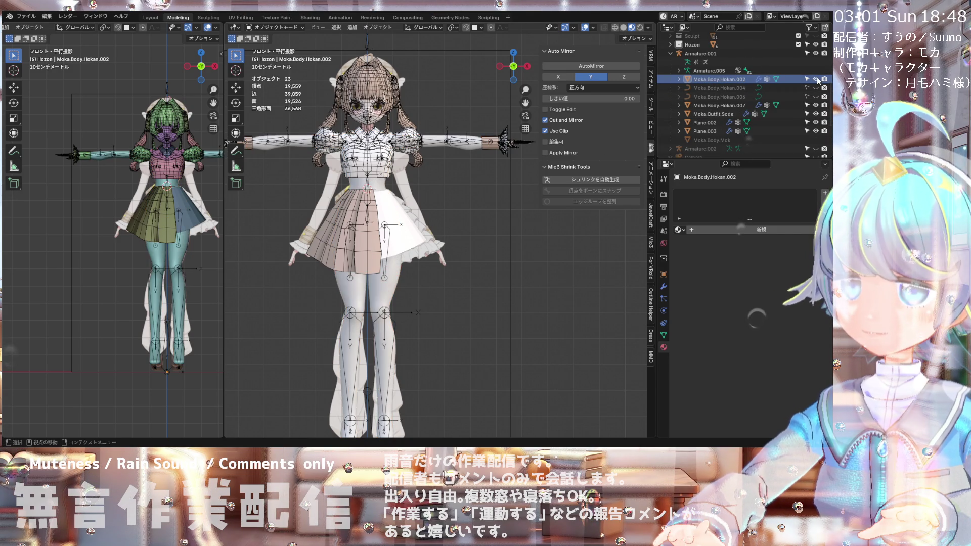
left_click(816, 79)
left_click(817, 79)
left_click(816, 79)
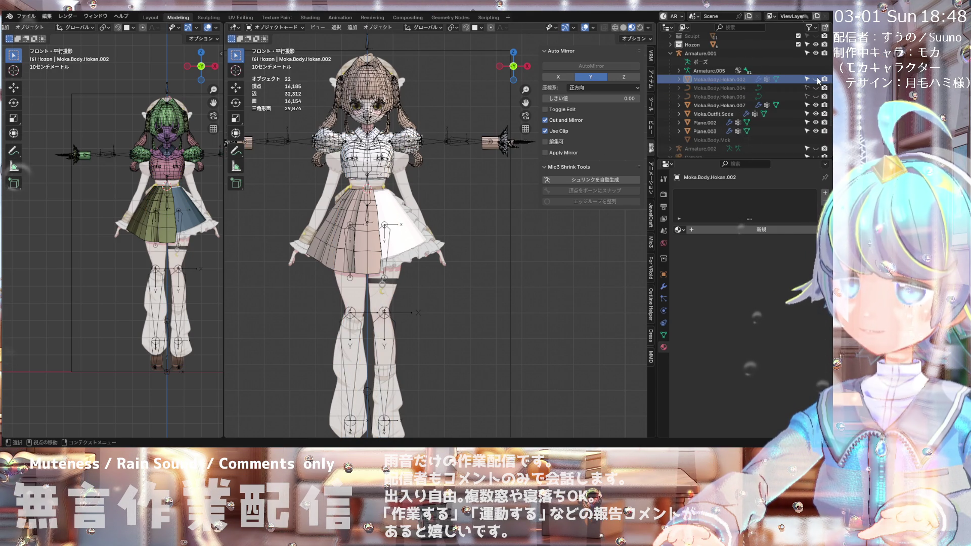
left_click(816, 79)
left_click(816, 79)
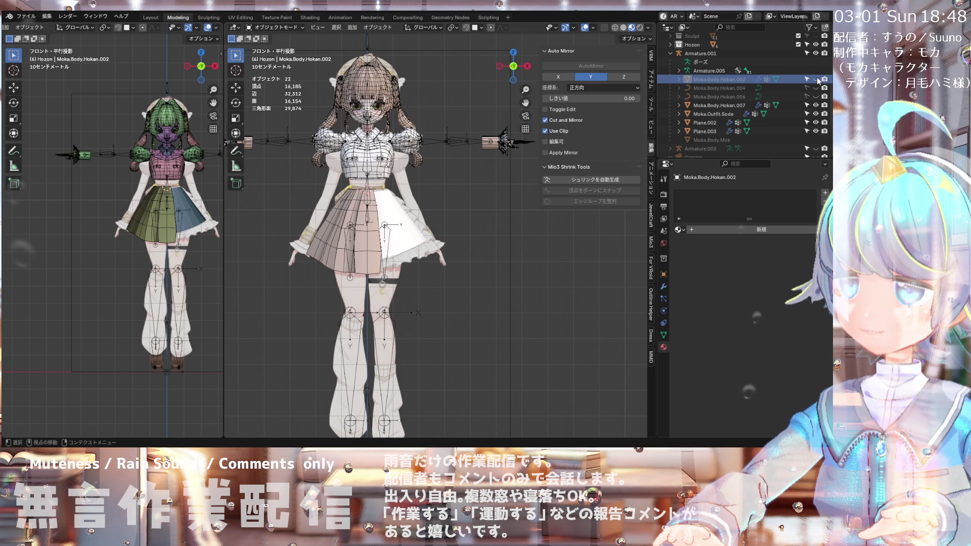
left_click(816, 96)
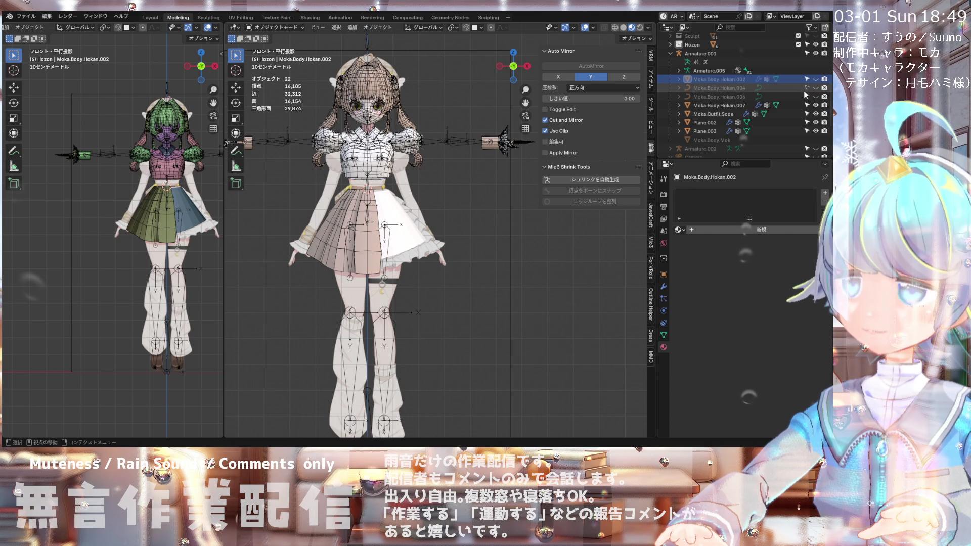
Step: Collapse the Hair collection in the Outliner
scroll(800, 92, "down", 2)
scroll(798, 93, "down", 2)
scroll(798, 95, "down", 2)
scroll(798, 109, "down", 2)
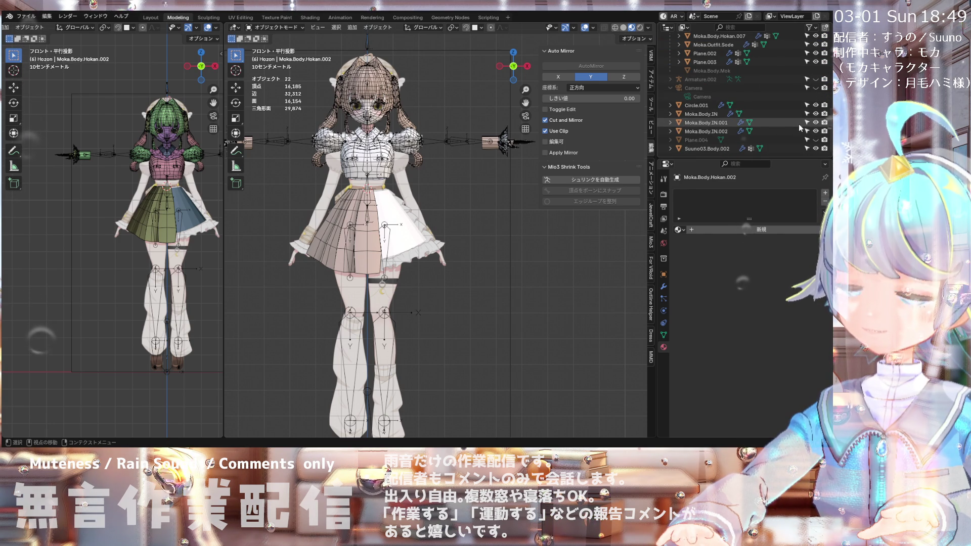
scroll(776, 95, "up", 3)
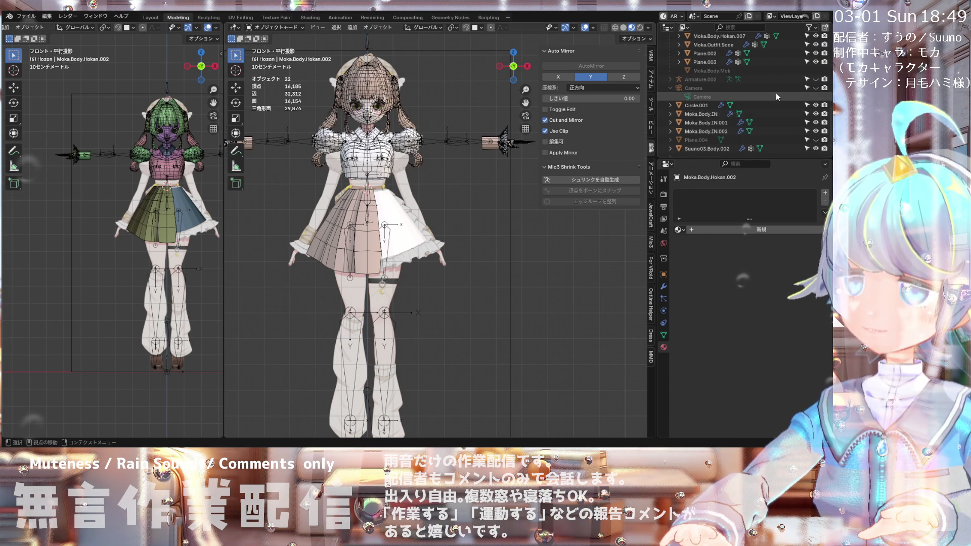
scroll(778, 108, "up", 4)
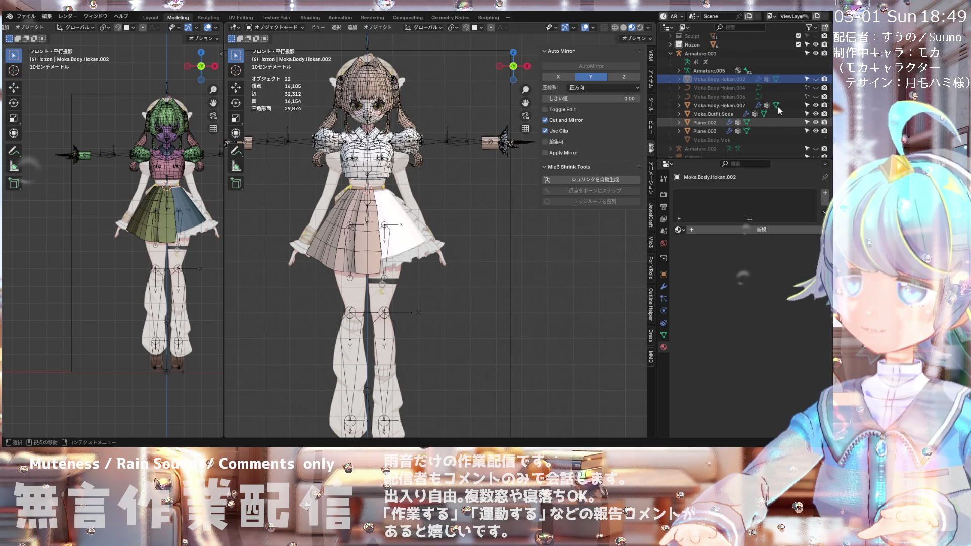
scroll(778, 106, "up", 4)
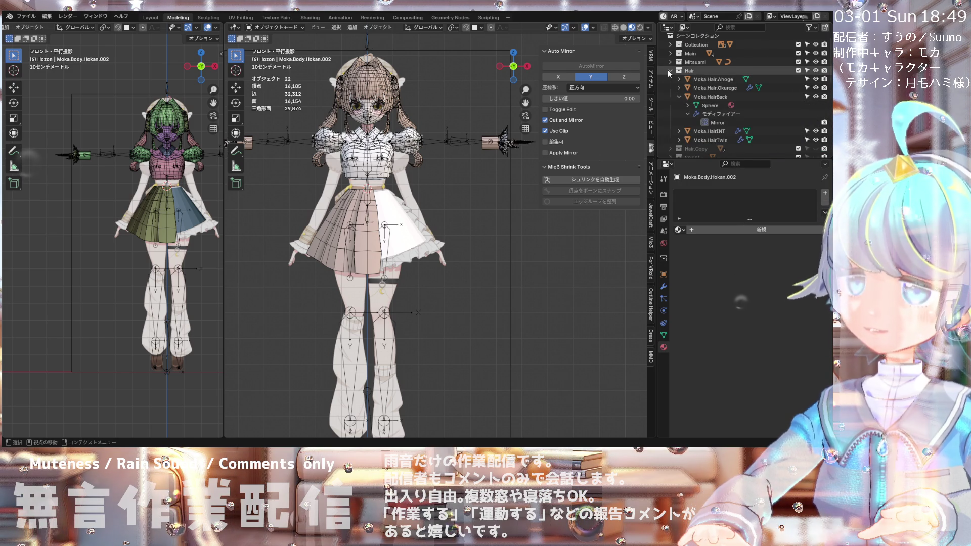
left_click(671, 70)
Step: Orbit the model, then return to the straight Front view
scroll(369, 179, "down", 3)
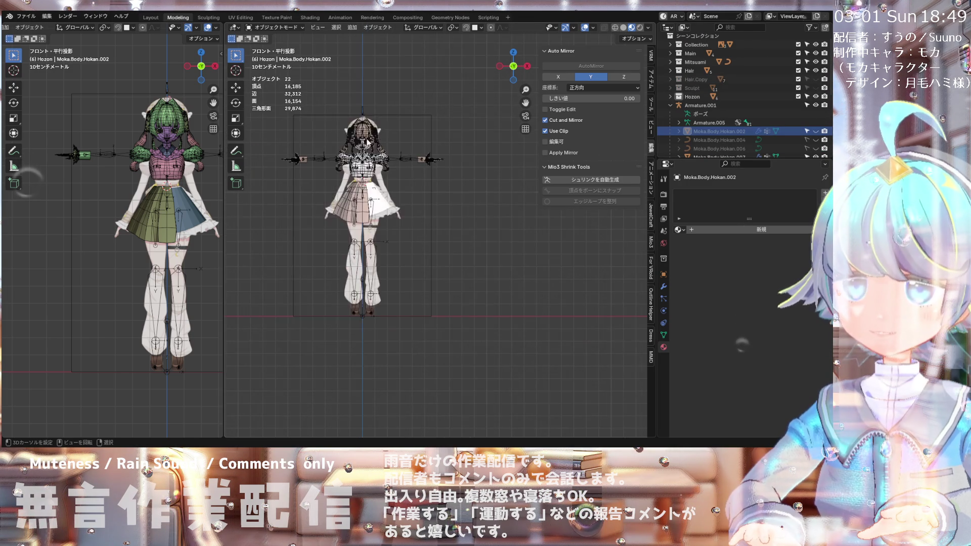
scroll(385, 152, "up", 8)
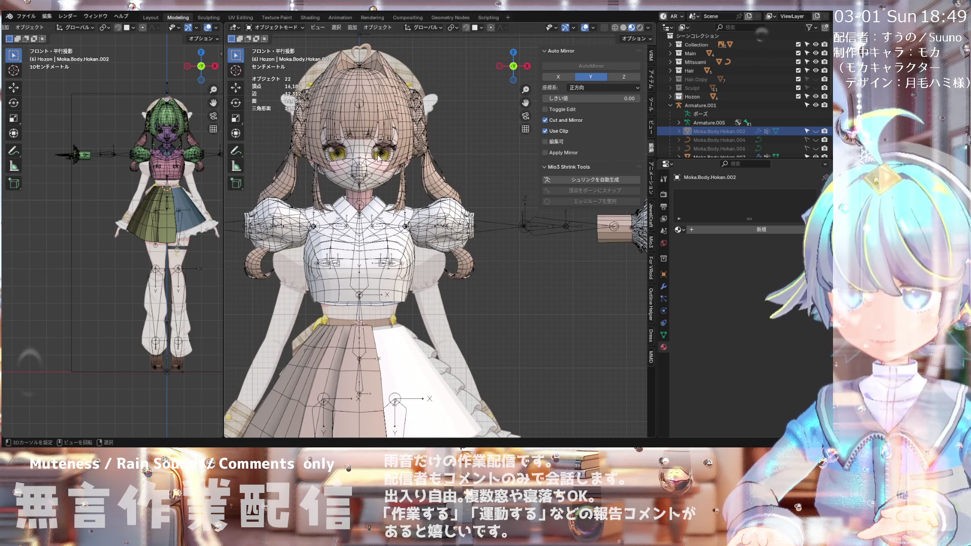
scroll(409, 276, "down", 3)
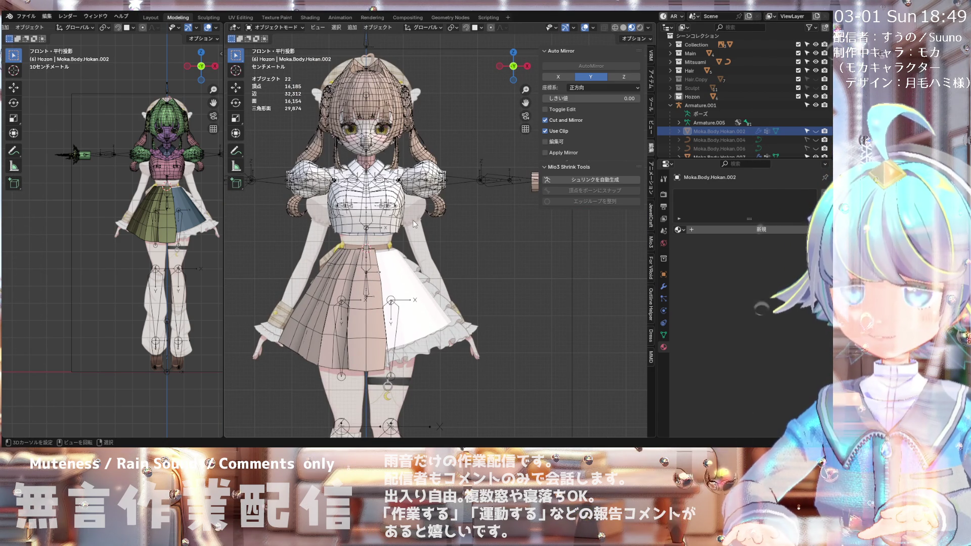
mouse_move(412, 227)
middle_mouse_down()
mouse_move(337, 131)
mouse_move(408, 223)
middle_mouse_up()
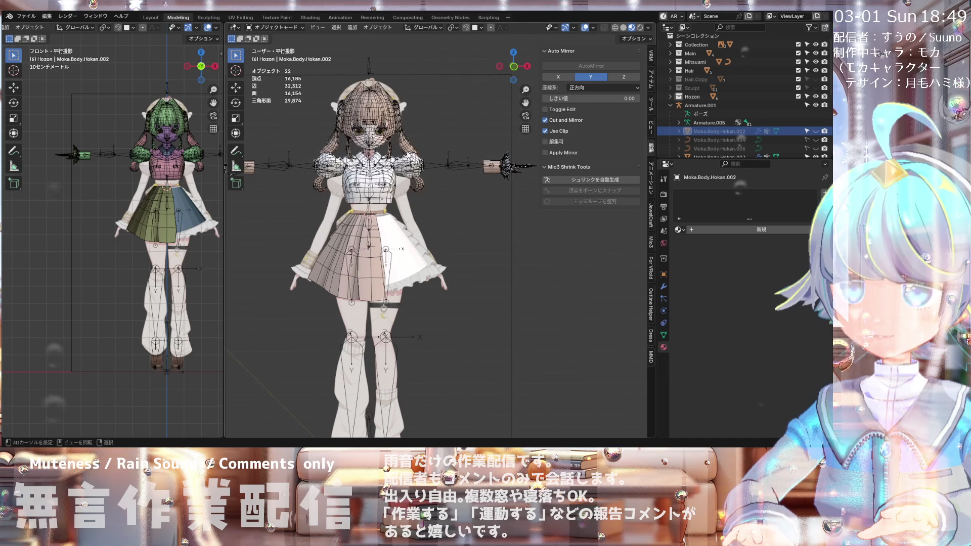
key("KP_1")
scroll(447, 149, "down", 3)
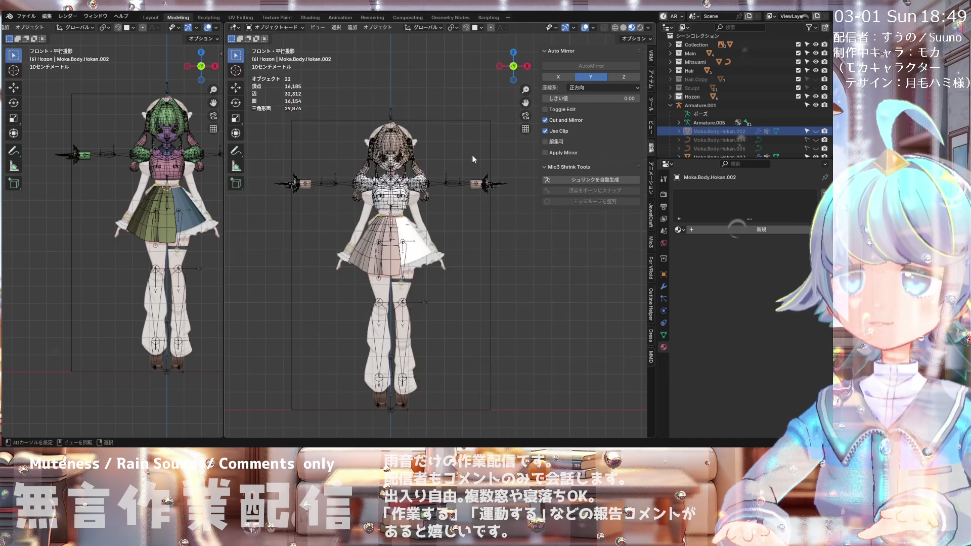
scroll(471, 158, "up", 5)
scroll(490, 162, "up", 2)
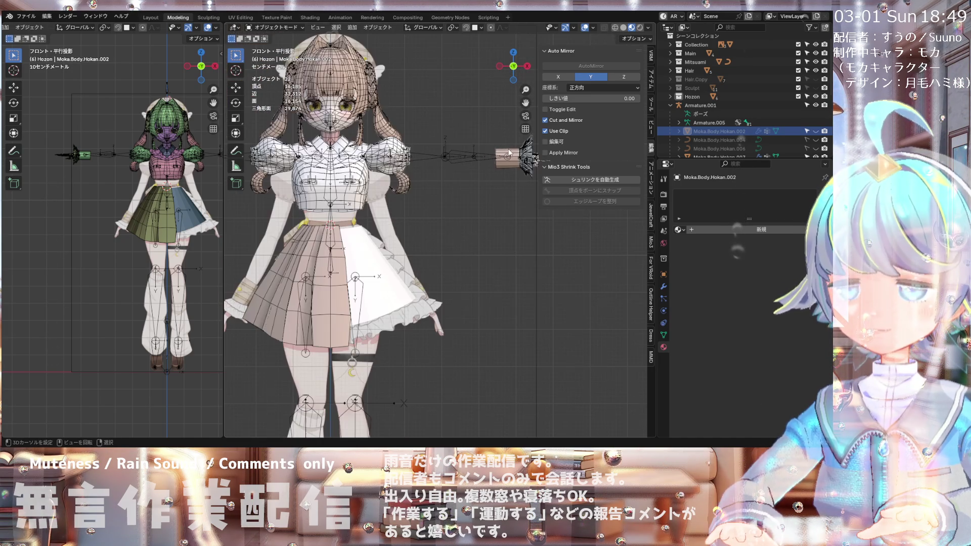
scroll(466, 147, "up", 2)
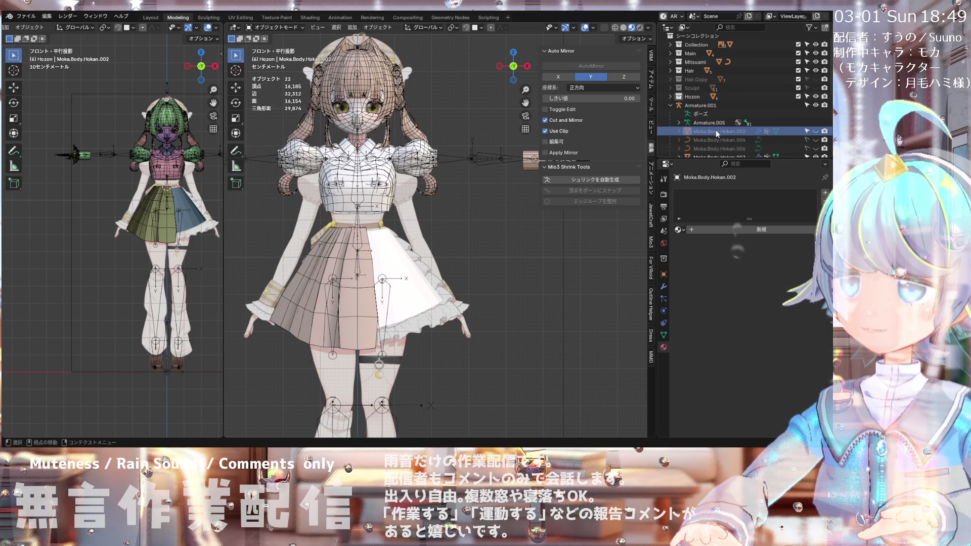
scroll(716, 133, "down", 4)
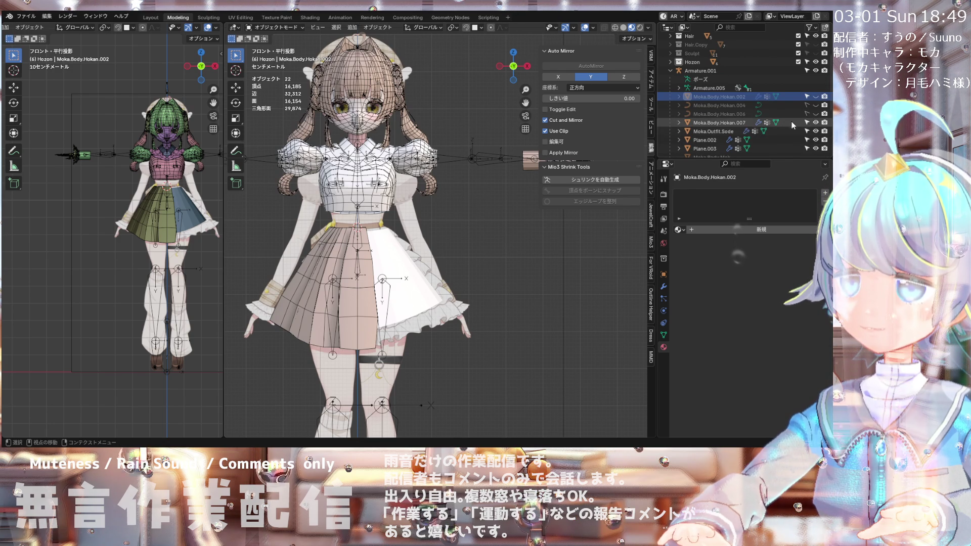
Step: Hide the Moka.Body.Hokan.002 body mesh to reveal the stockings
left_click(816, 98)
left_click(816, 98)
left_click(816, 98)
left_click(816, 97)
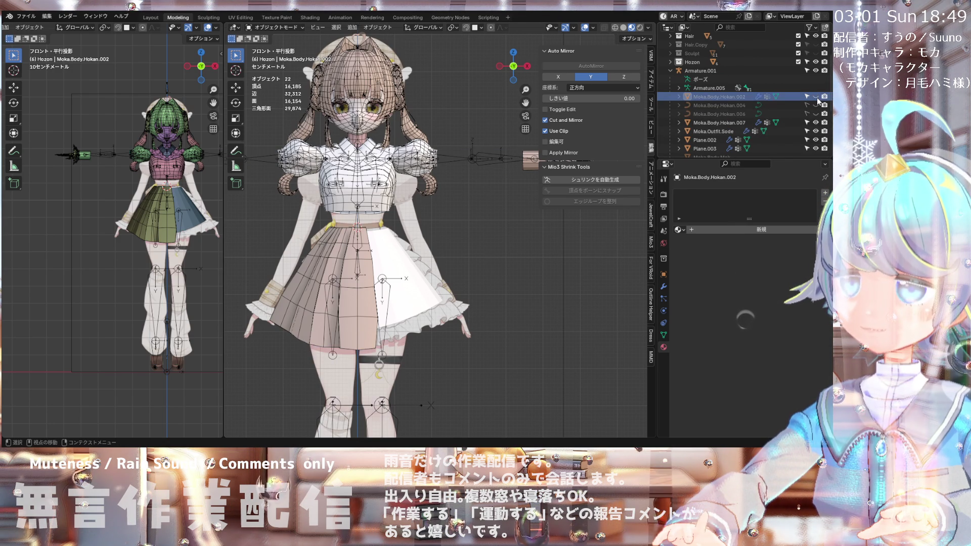
Step: Keep the puffy sleeve Moka.Body.Hokan.007 visible and hide the Moka.Outfit.Sode sleeve piece
left_click(816, 122)
left_click(816, 122)
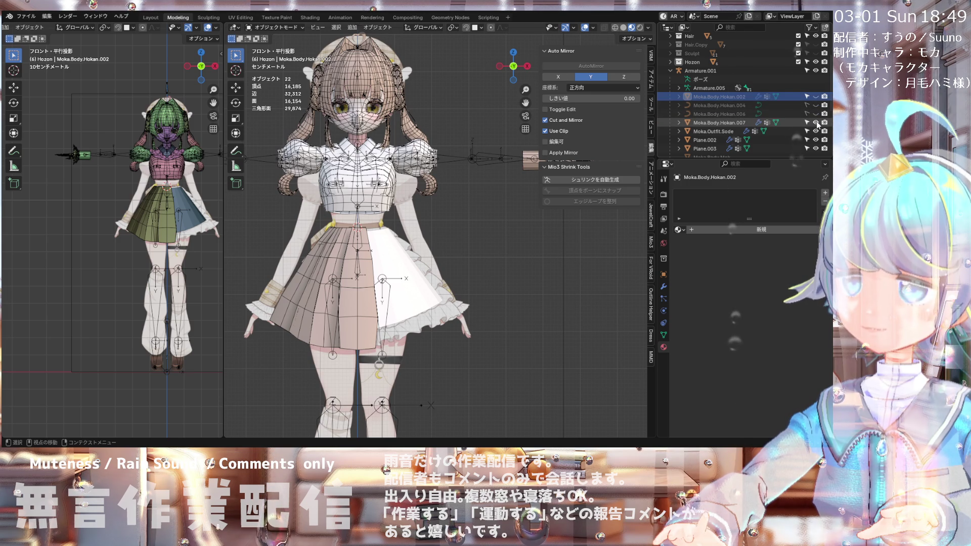
left_click(815, 131)
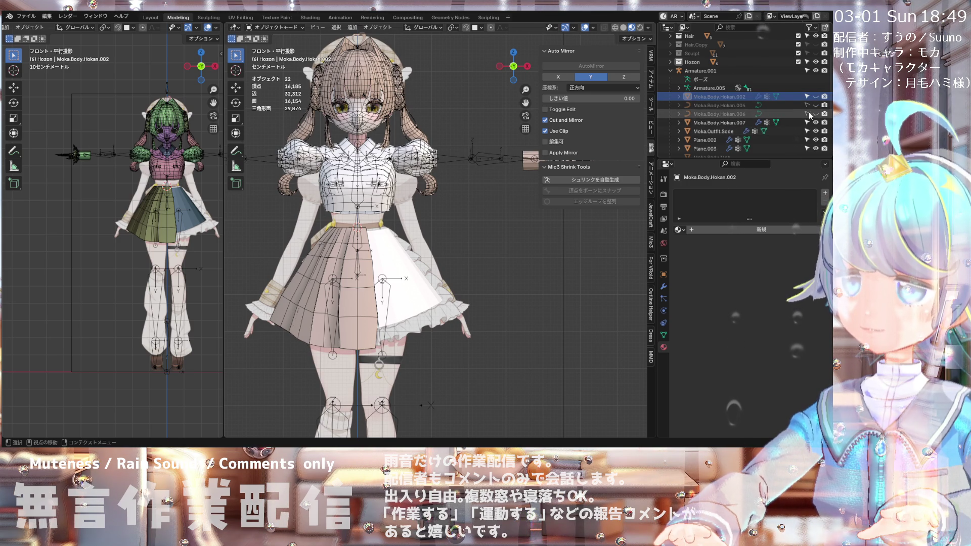
scroll(759, 121, "down", 3)
double_click(718, 91)
Step: Change the name Moka.Body.Hokan.007 to Moka.Outfit.Paff
left_click(737, 91)
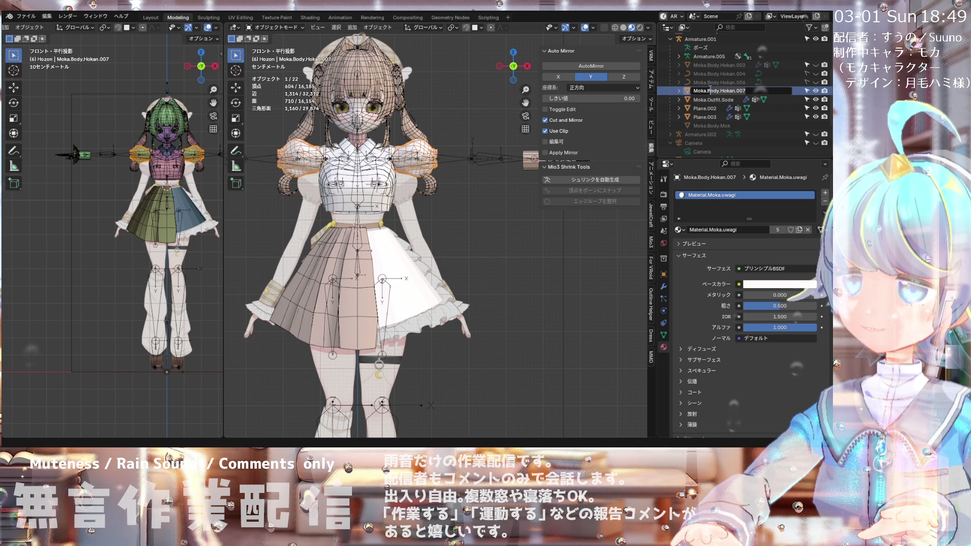
type("Outfit.P")
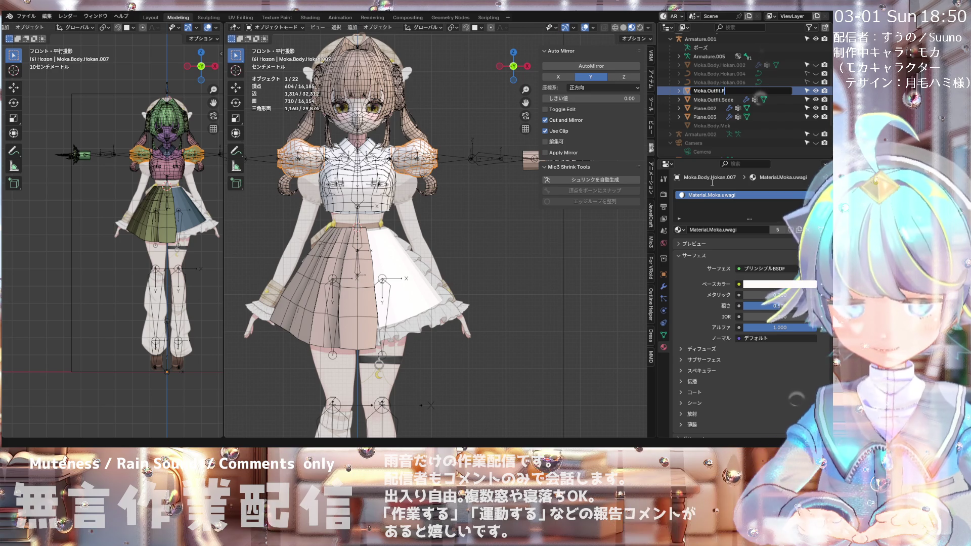
type("aff")
key("Return")
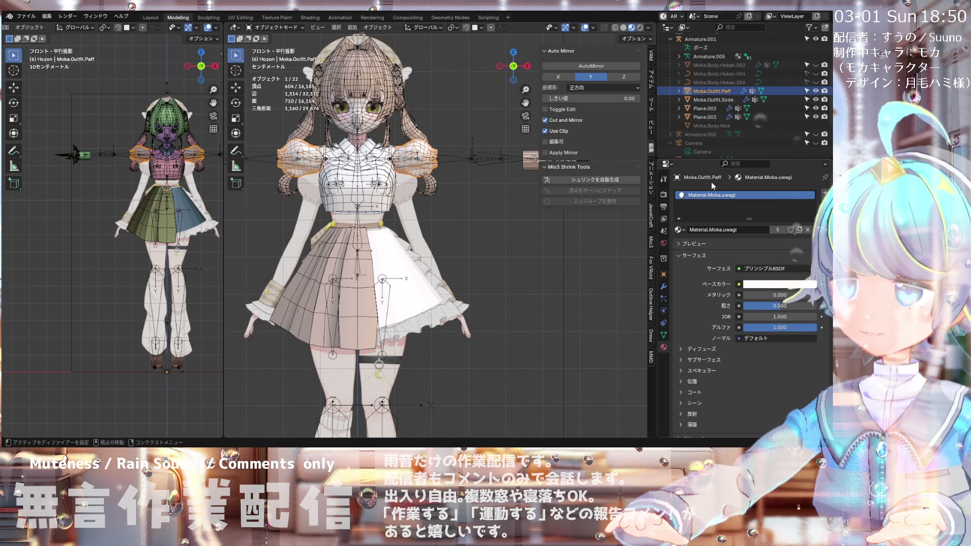
Step: Select the Moka.Body.Hokan.006 mesh in the Outliner
scroll(440, 203, "up", 1)
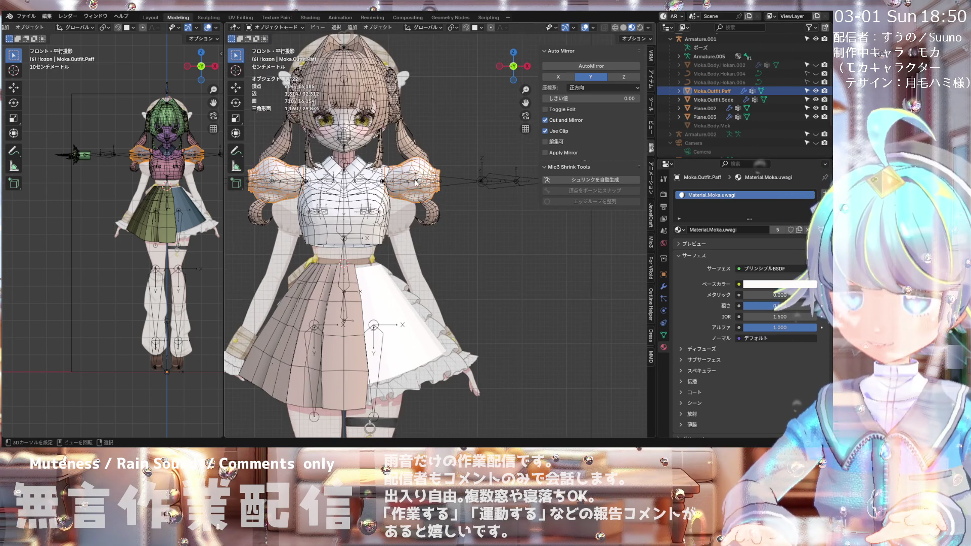
scroll(444, 169, "down", 1)
scroll(459, 165, "up", 1)
scroll(448, 169, "down", 1)
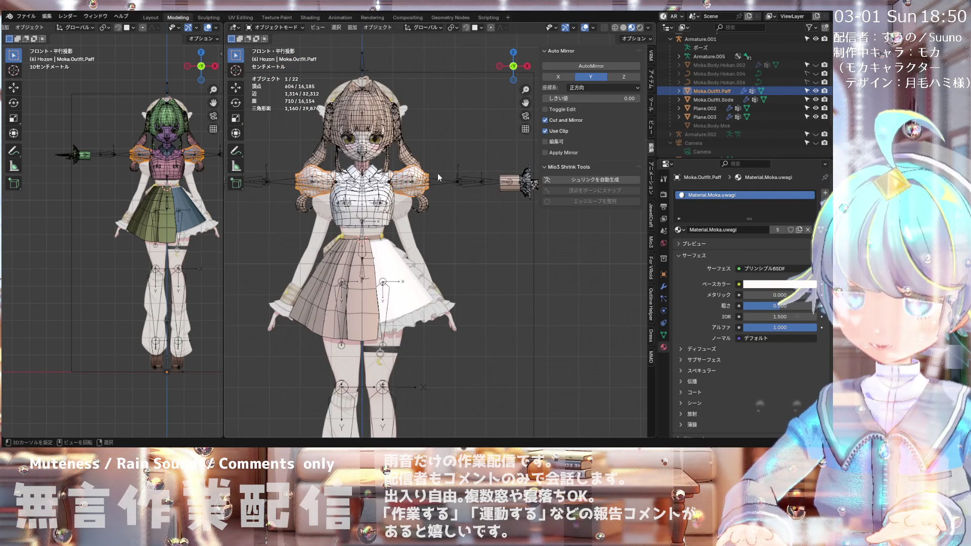
scroll(445, 171, "down", 1)
scroll(438, 174, "up", 1)
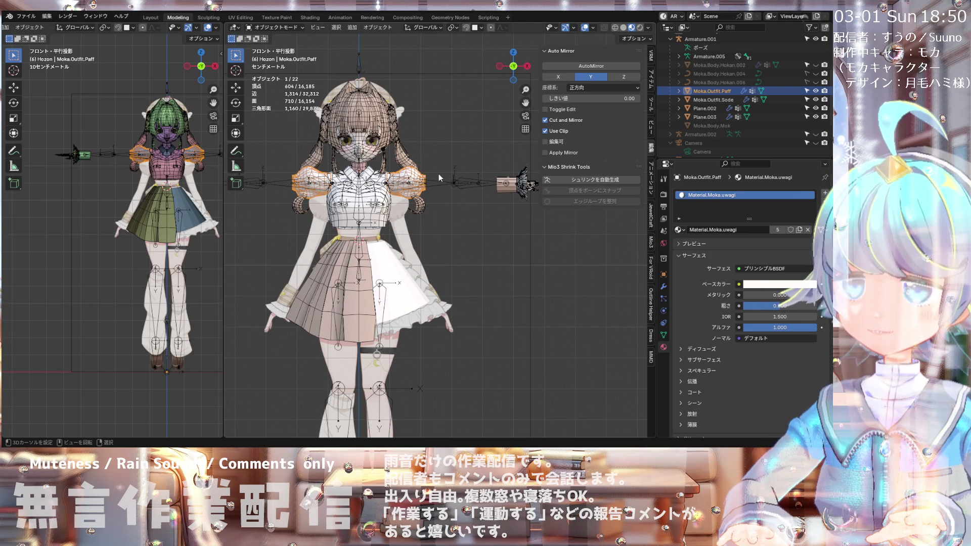
left_click(720, 82)
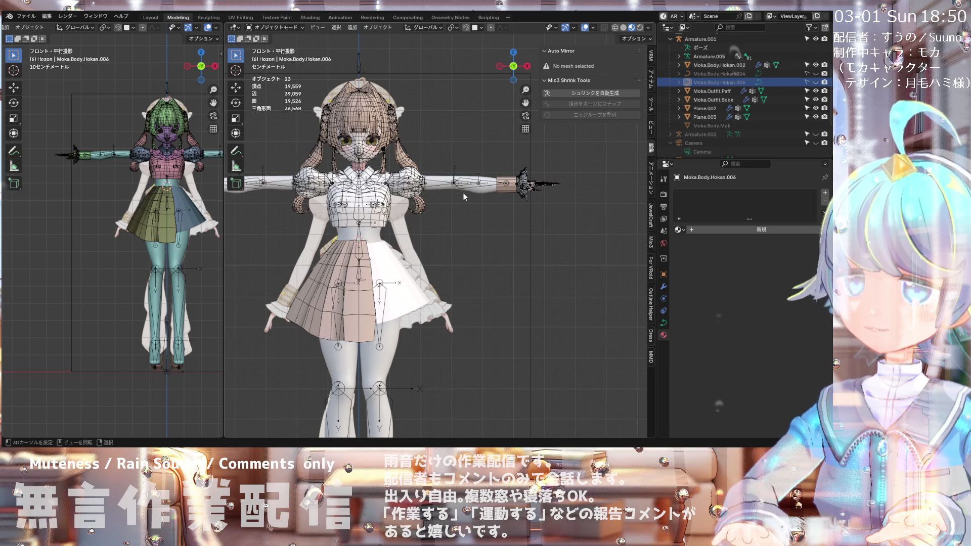
Step: Select the Moka.Body.Hokan.002 body mesh and view it from the front
left_click(438, 190)
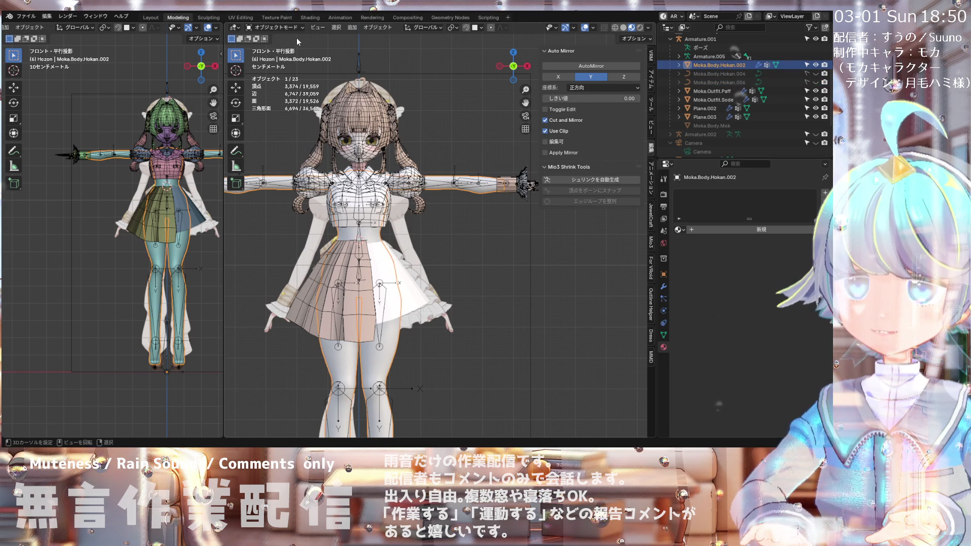
scroll(369, 162, "down", 1)
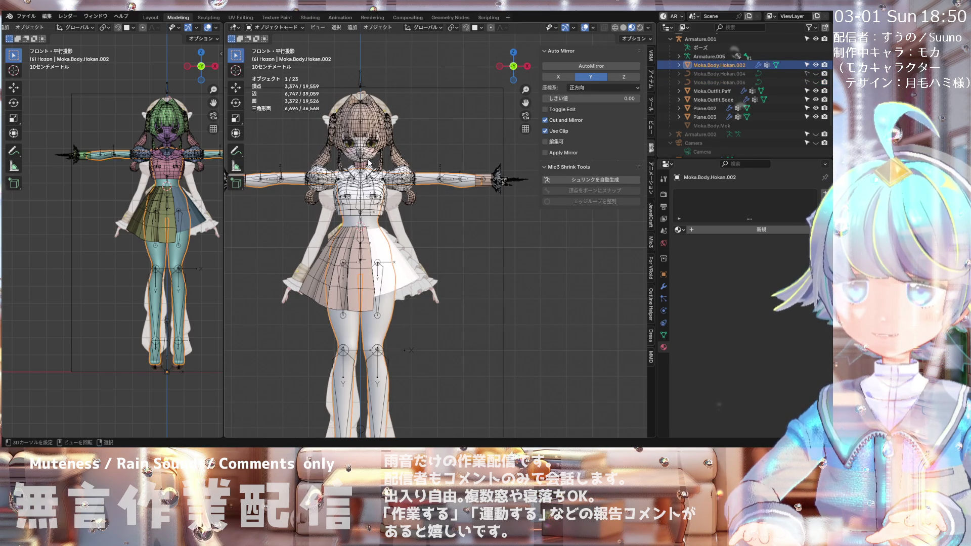
mouse_move(377, 206)
middle_mouse_down()
mouse_move(435, 206)
mouse_move(286, 206)
mouse_move(425, 207)
mouse_move(349, 205)
mouse_move(361, 205)
middle_mouse_up()
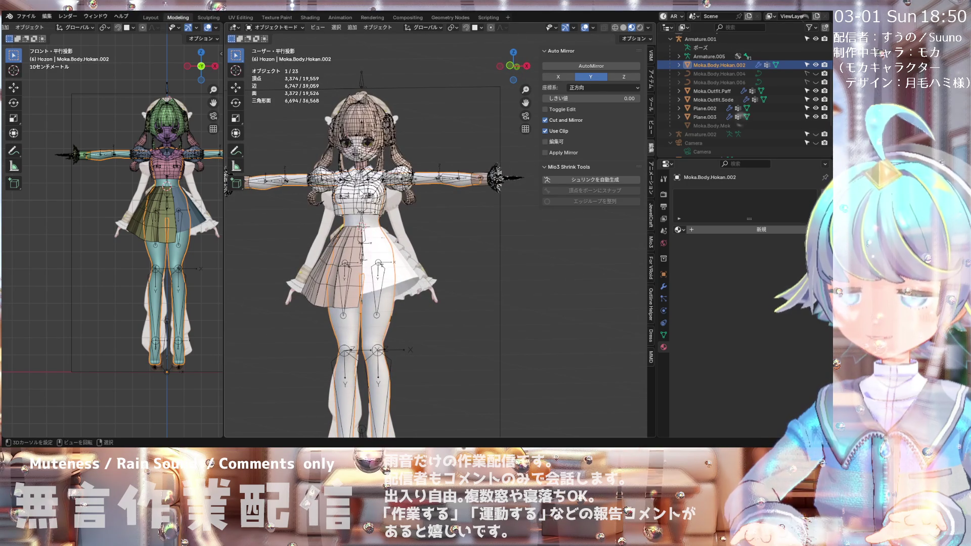
key("KP_1")
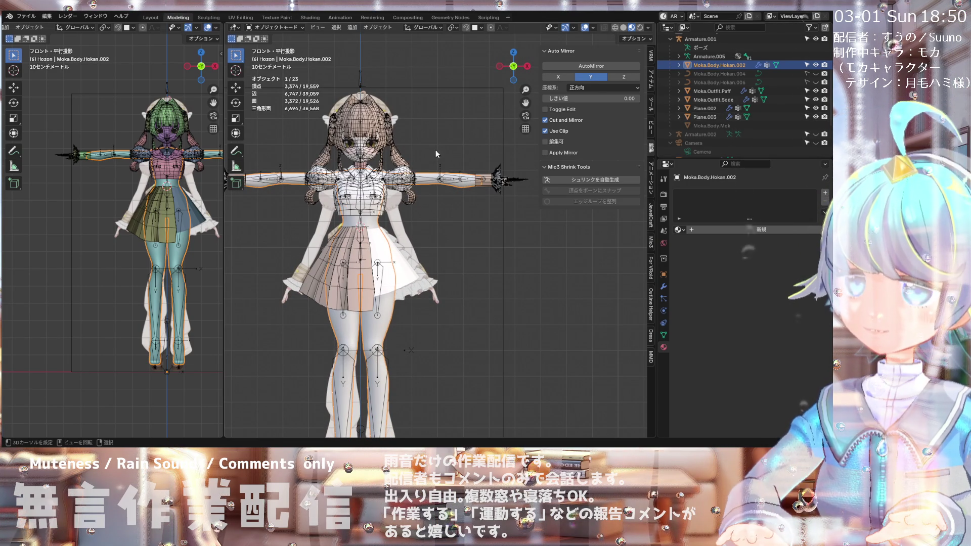
scroll(386, 299, "up", 2)
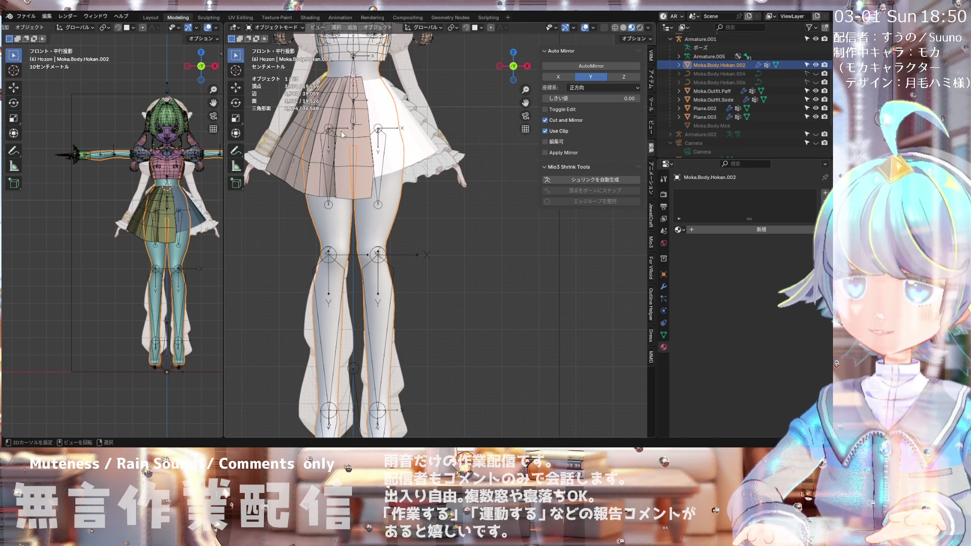
Step: Switch the body mesh into Edit Mode
left_click(273, 28)
left_click(276, 45)
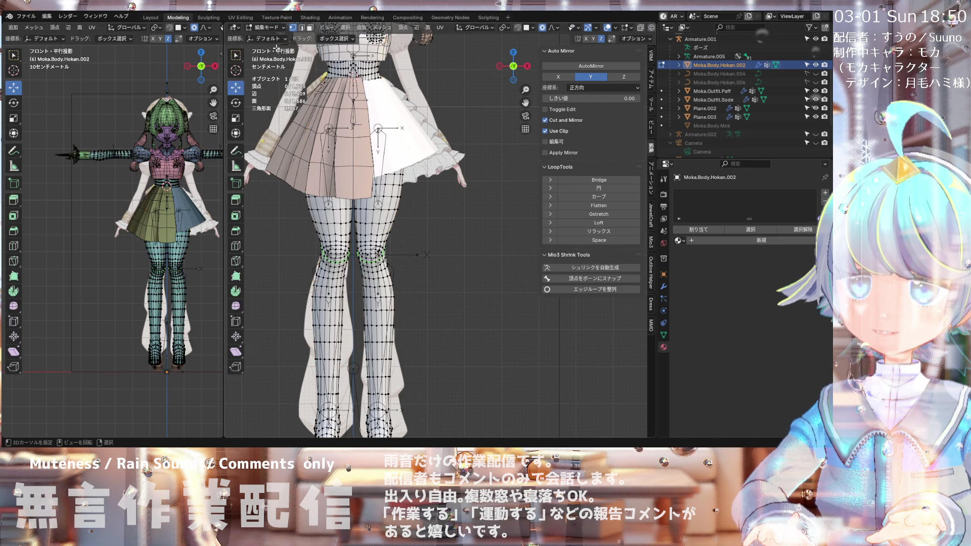
scroll(311, 216, "down", 5)
scroll(324, 152, "up", 6)
scroll(323, 152, "down", 2)
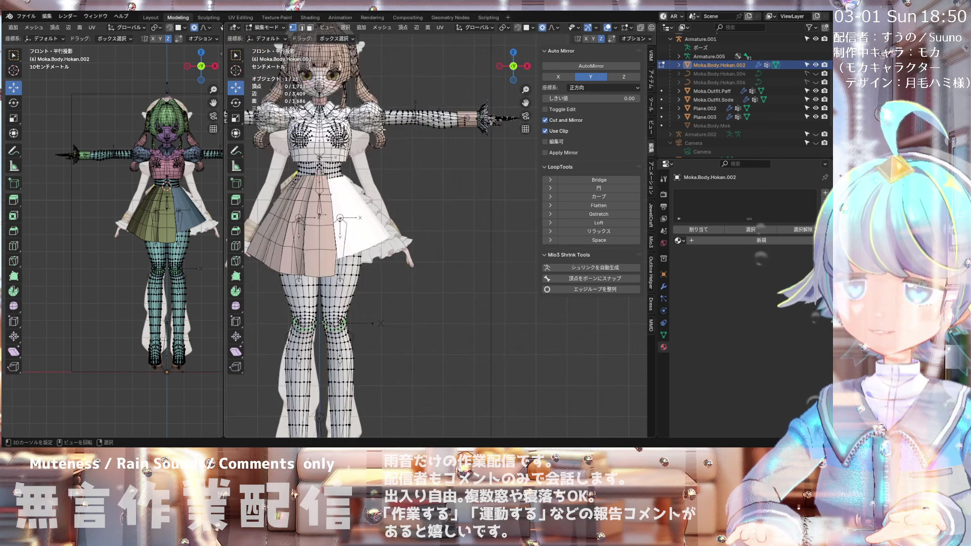
scroll(324, 152, "up", 2)
scroll(359, 141, "down", 4)
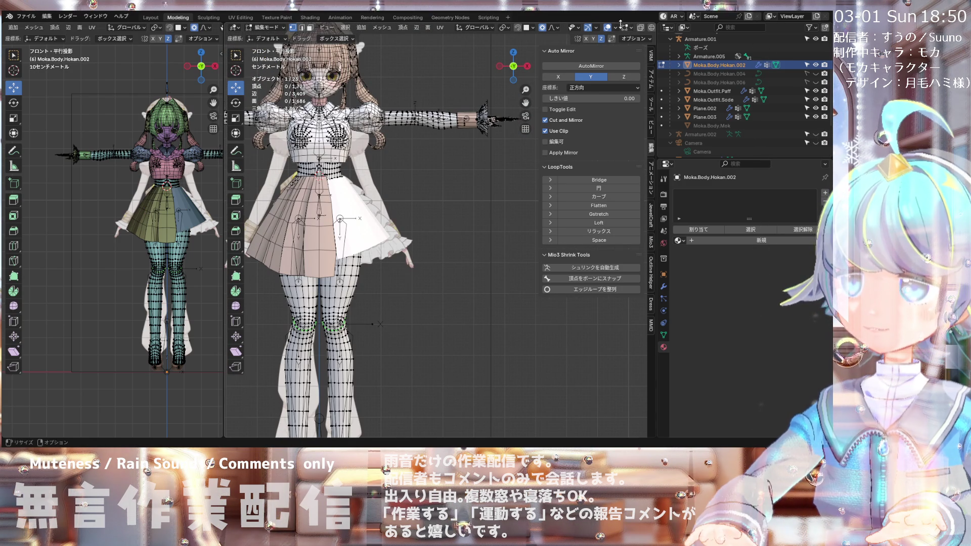
scroll(626, 30, "down", 2)
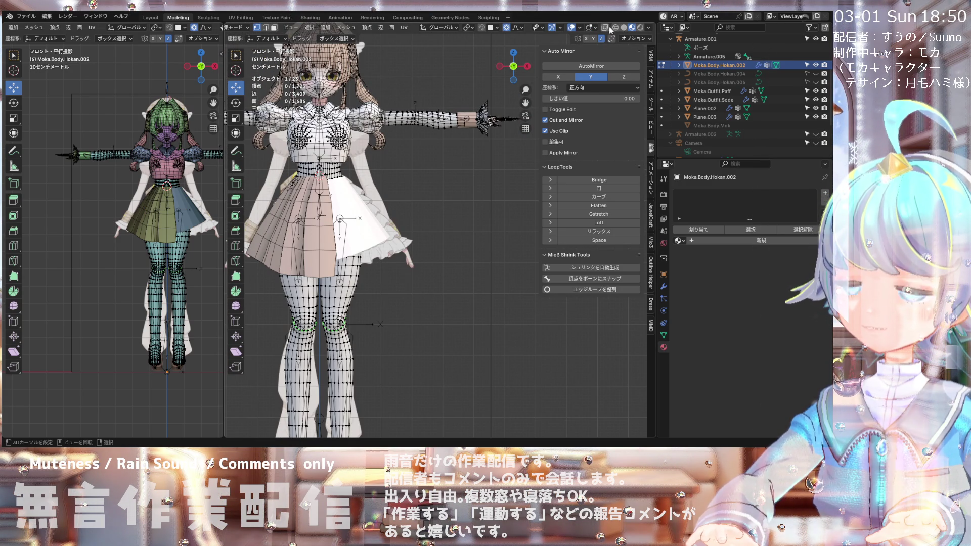
Step: Use Solid shading and centre the view on a selected arm vertex
left_click(625, 28)
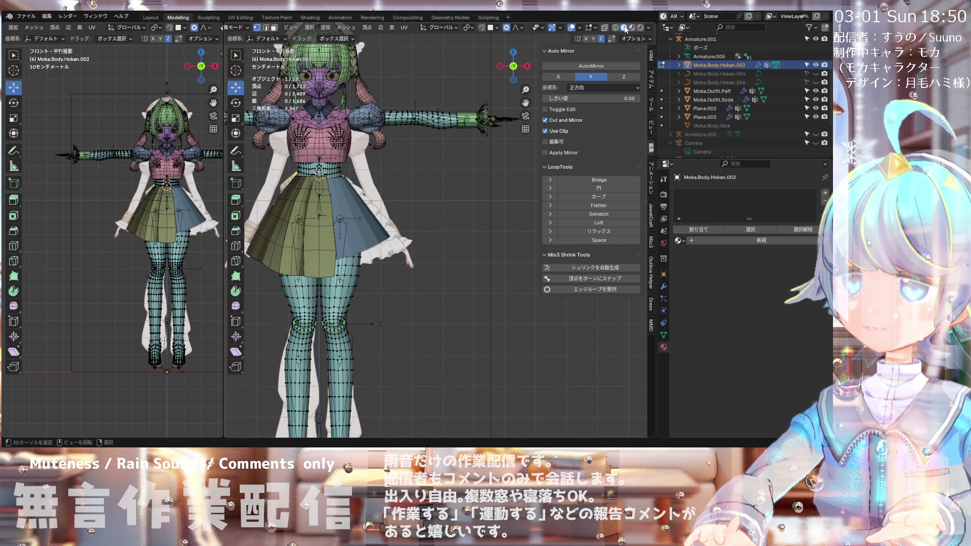
left_click(442, 120)
key("KP_Decimal")
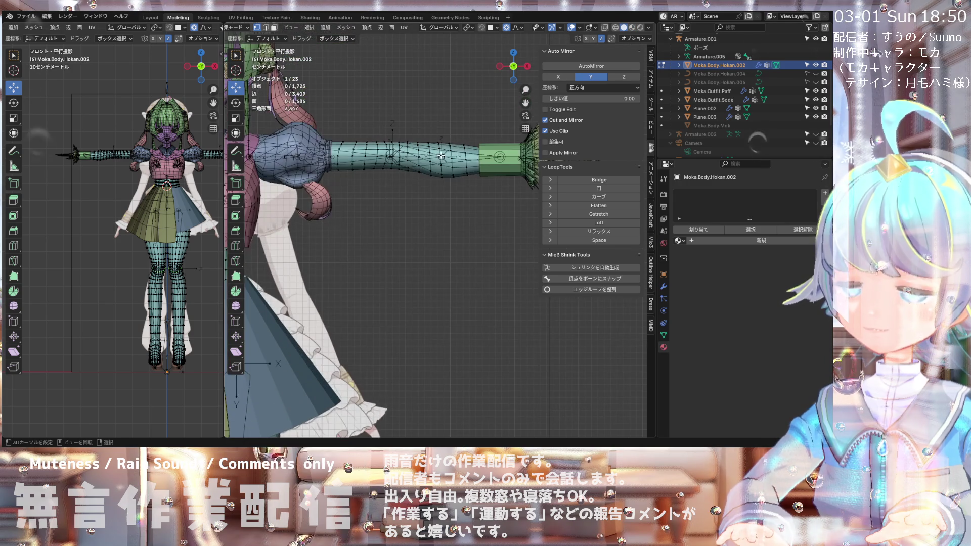
Step: Turn on X-ray and select a ring loop around the arm near the cuff
scroll(422, 158, "down", 5)
scroll(435, 164, "up", 5)
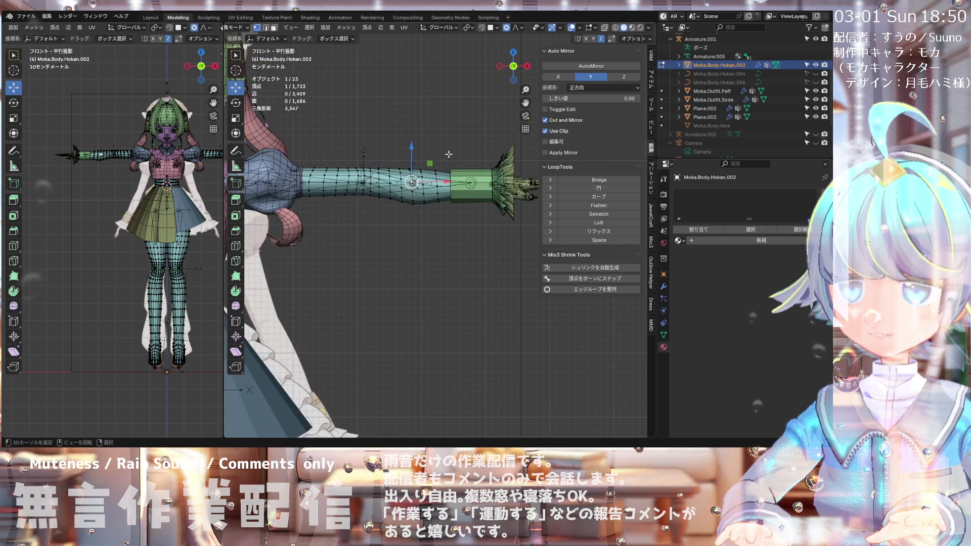
scroll(455, 172, "down", 3)
scroll(471, 179, "up", 3)
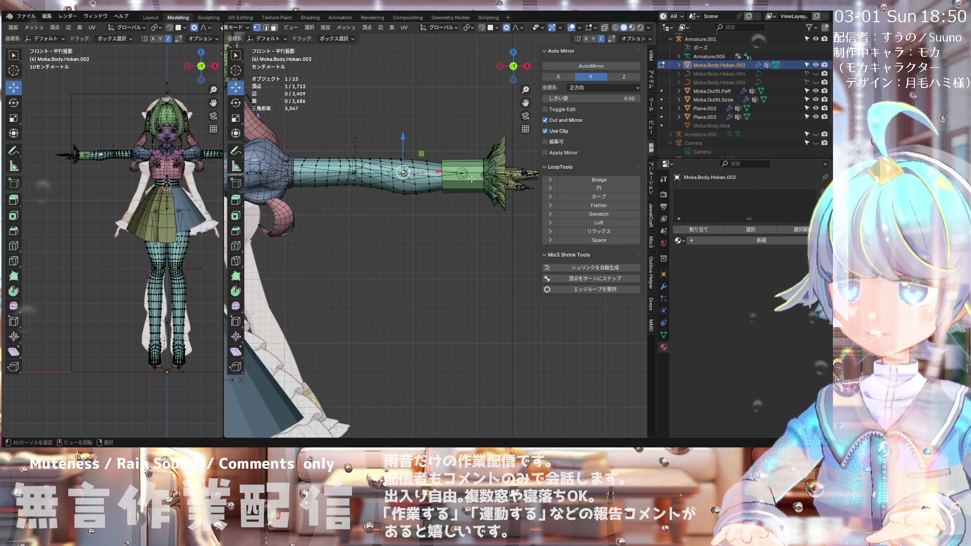
left_click(616, 28)
left_click(623, 31)
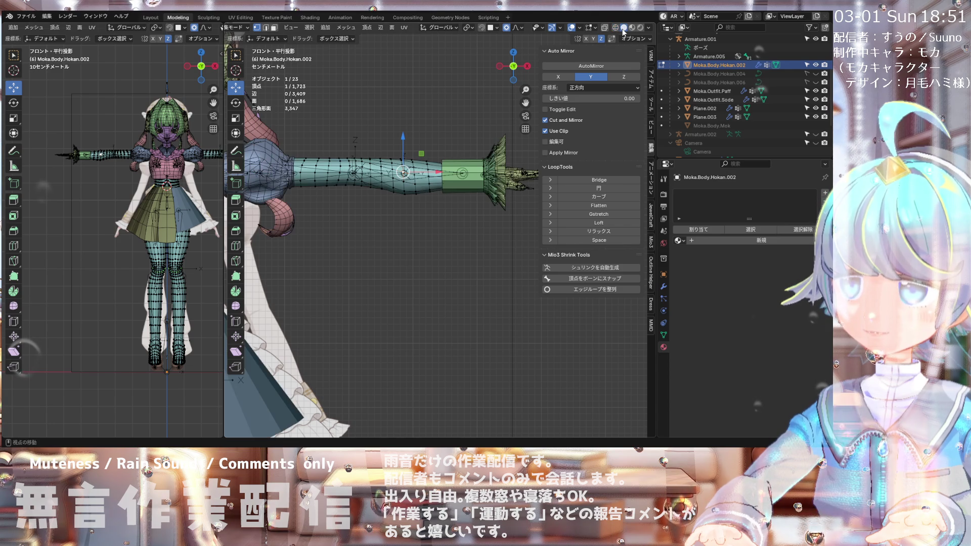
left_click(604, 27)
scroll(454, 181, "up", 2)
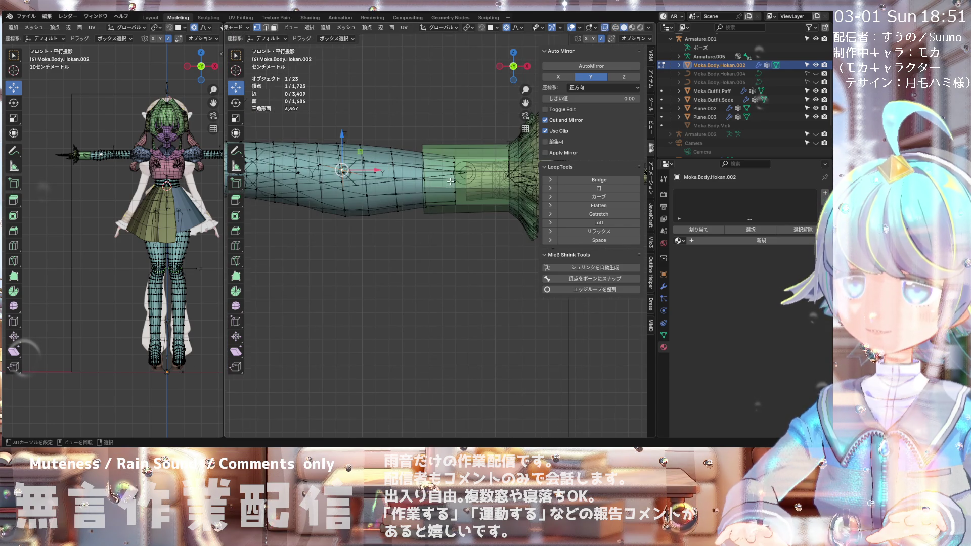
left_click(453, 181, "alt")
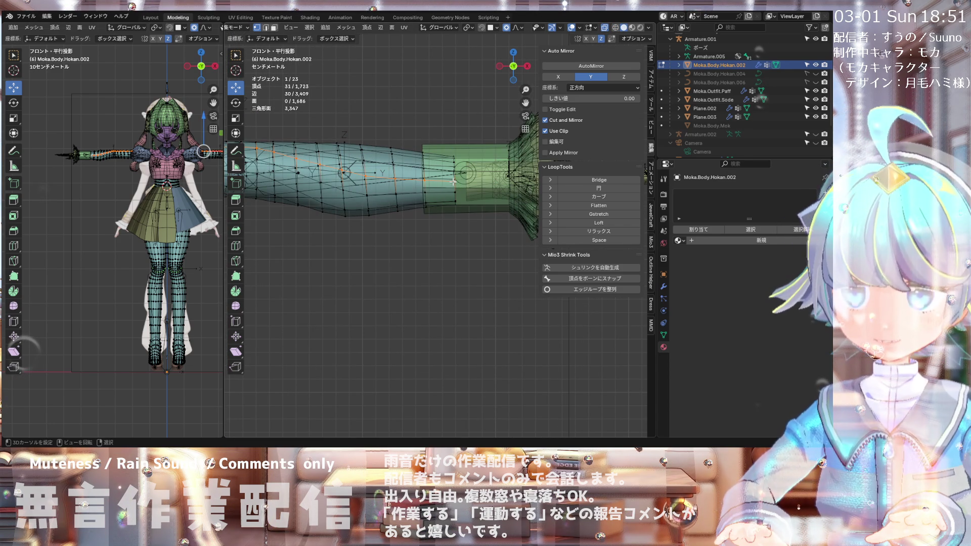
left_click(453, 193, "alt")
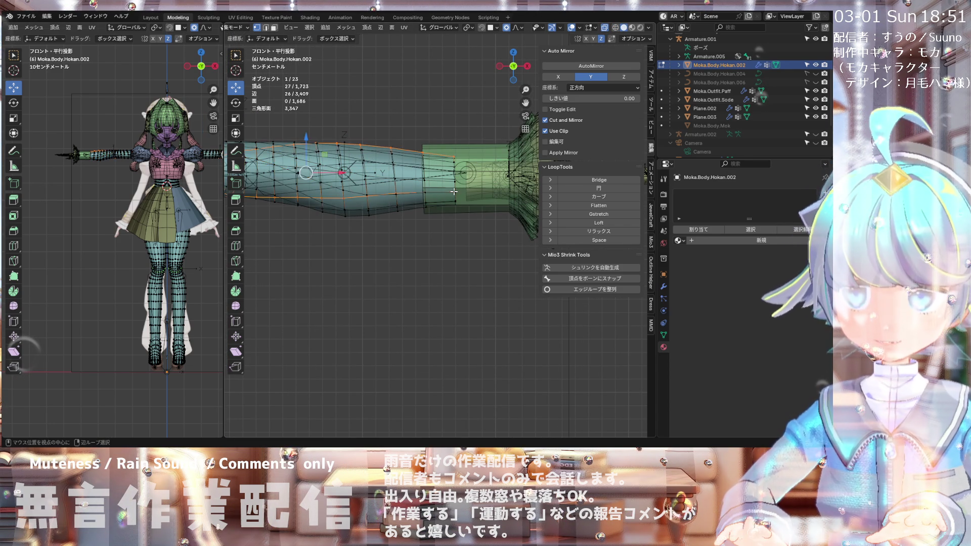
middle_click_drag(453, 193, 392, 180)
left_click(391, 180)
left_click(391, 178, "alt")
Step: Grow the arm selection toward the shoulder, back off one ring, and duplicate it in place
key("KP_1")
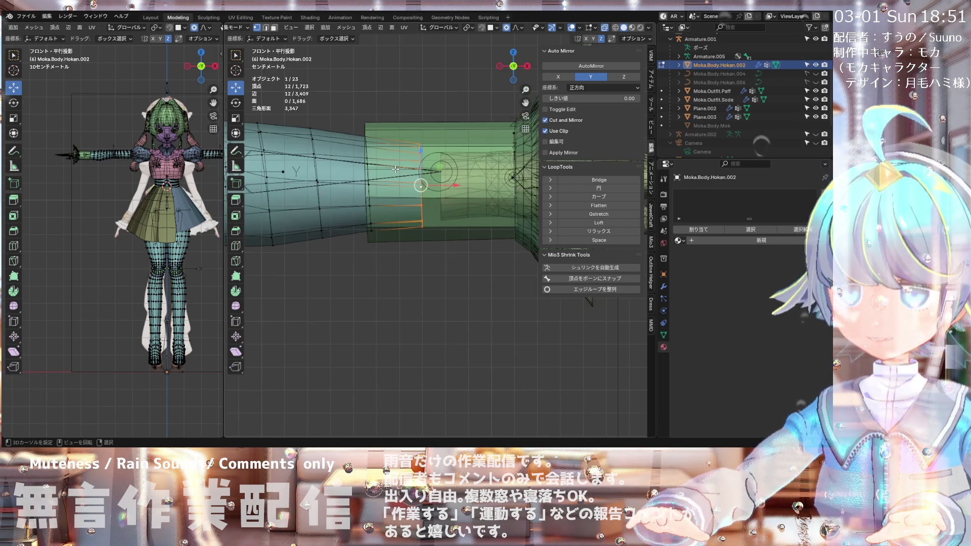
scroll(488, 223, "down", 6)
scroll(488, 223, "down", 3)
scroll(440, 207, "up", 4)
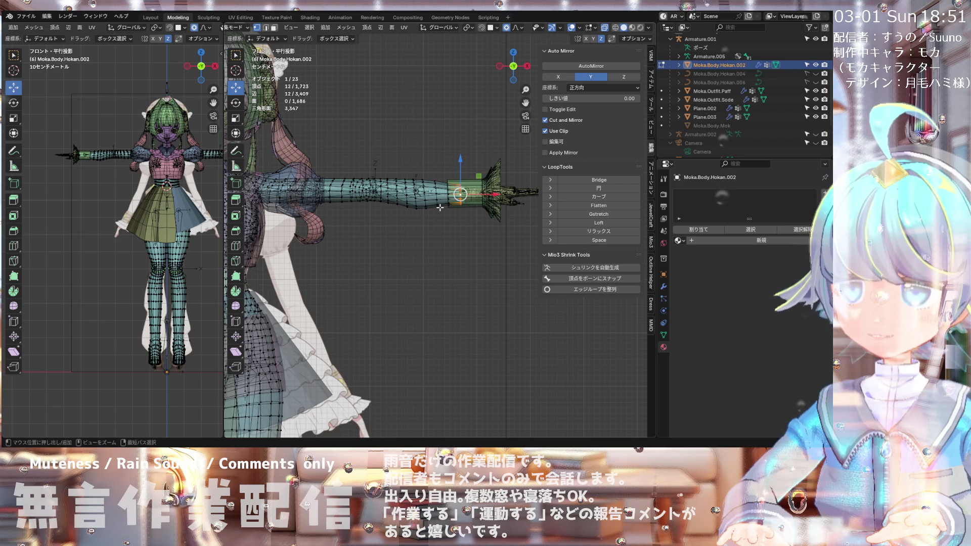
key("ctrl+KP_Add")
key("ctrl+KP_Add")
key("ctrl+KP_Add")
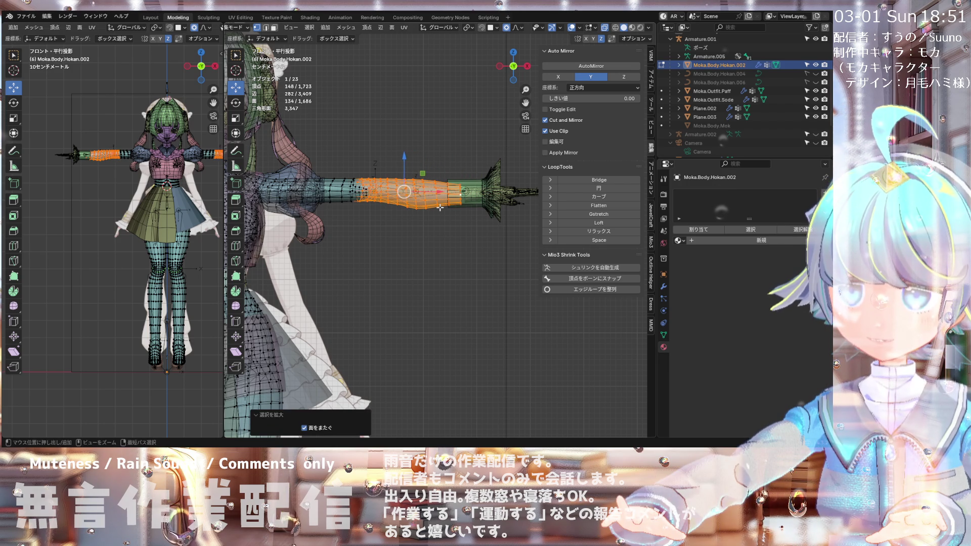
key("ctrl+KP_Add")
key("ctrl+KP_Add")
key("ctrl+KP_Add")
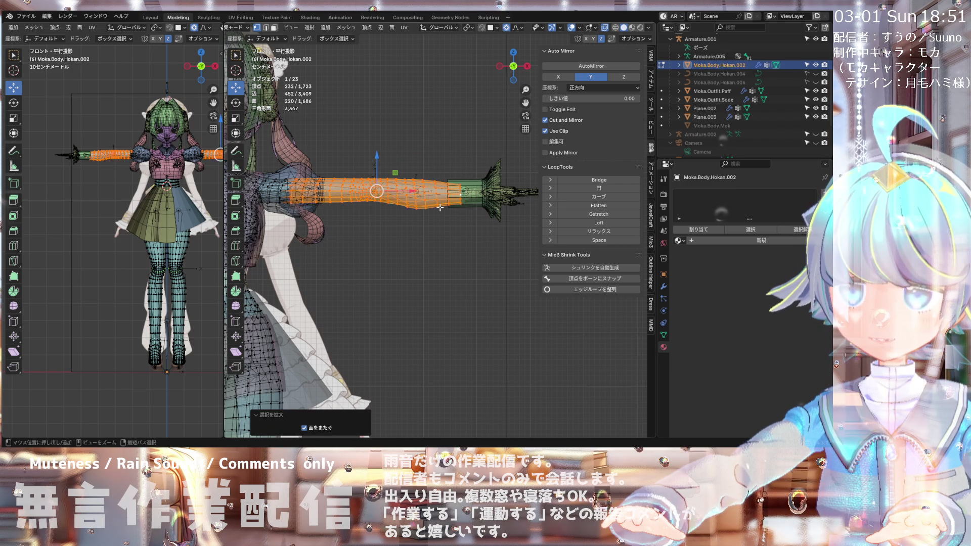
scroll(440, 208, "down", 3)
scroll(404, 198, "up", 4)
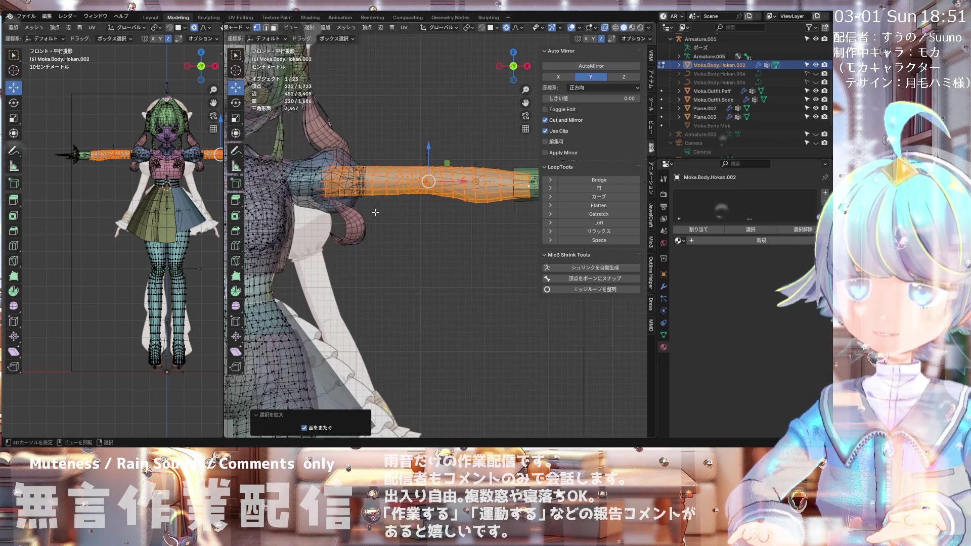
scroll(362, 184, "up", 2)
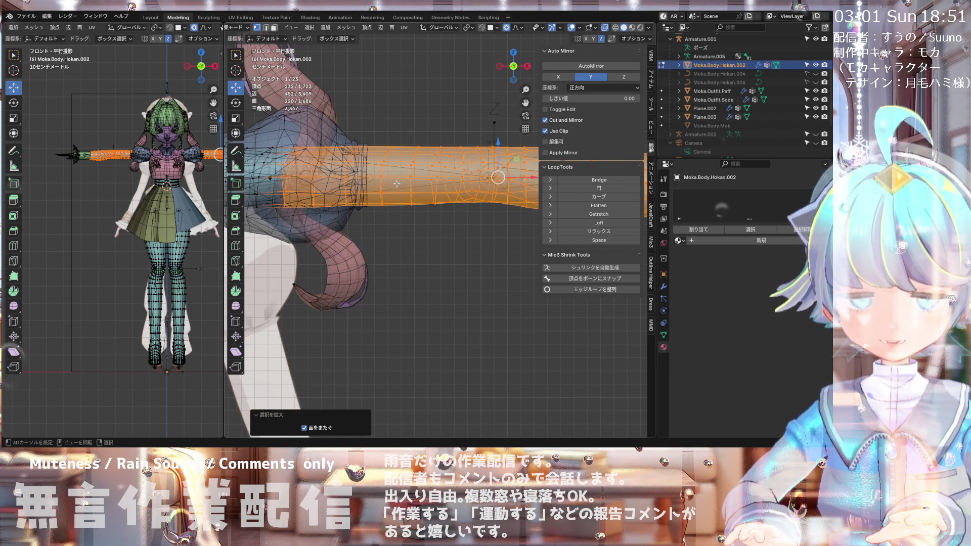
key("ctrl+z")
scroll(397, 188, "down", 3)
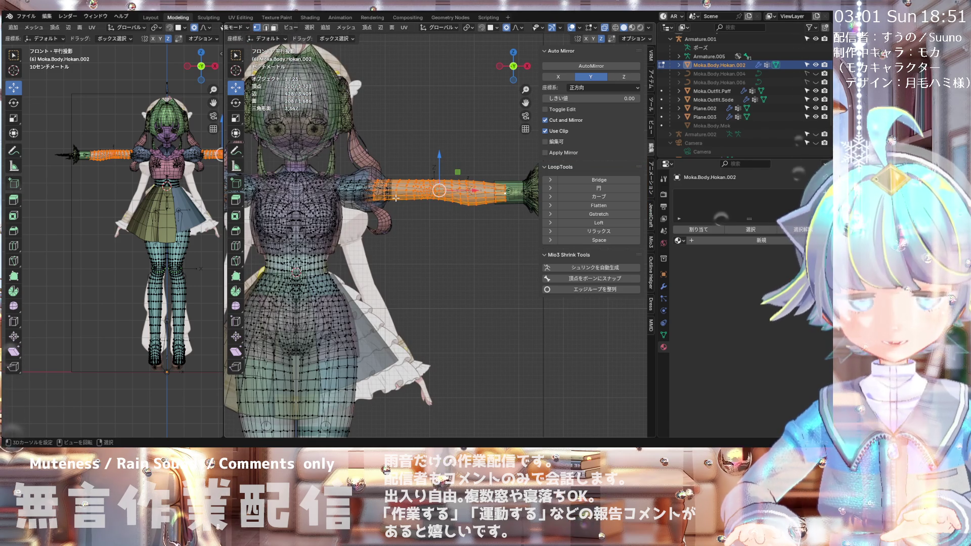
key("shift+d")
key("Escape")
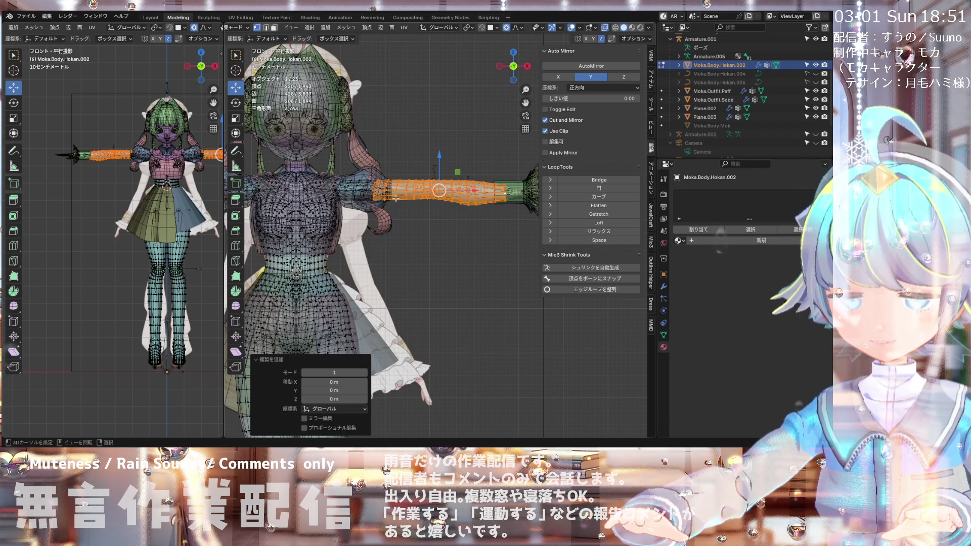
Step: Separate the duplicated band into Moka.Body.Hokan.005 and hide the Moka.Body.Hokan.002 mesh
key("p")
left_click(396, 198)
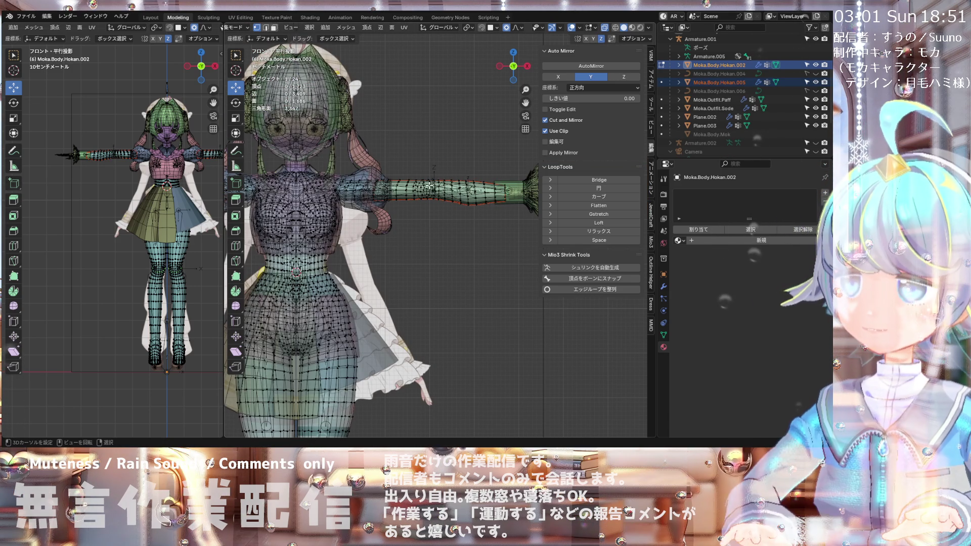
left_click(708, 82)
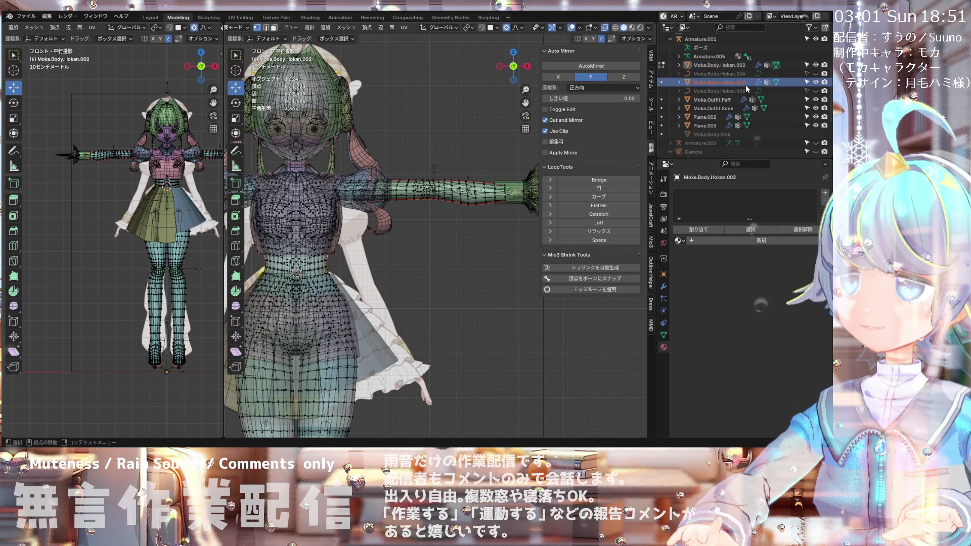
left_click(815, 65)
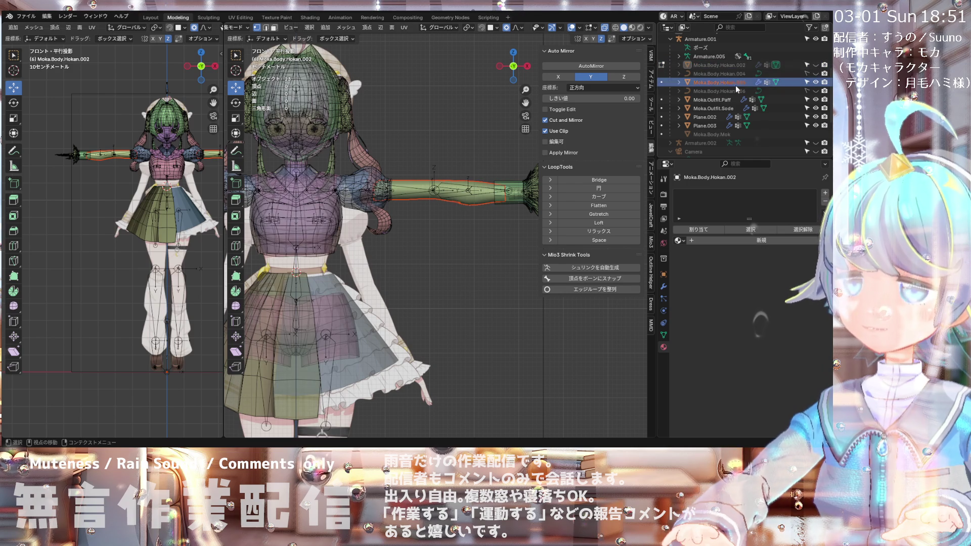
scroll(714, 89, "up", 1)
Step: Rename Moka.Body.Hokan.005 to Moka.Outfit.Ude in the Outliner
double_click(728, 90)
type("Moka.Ou")
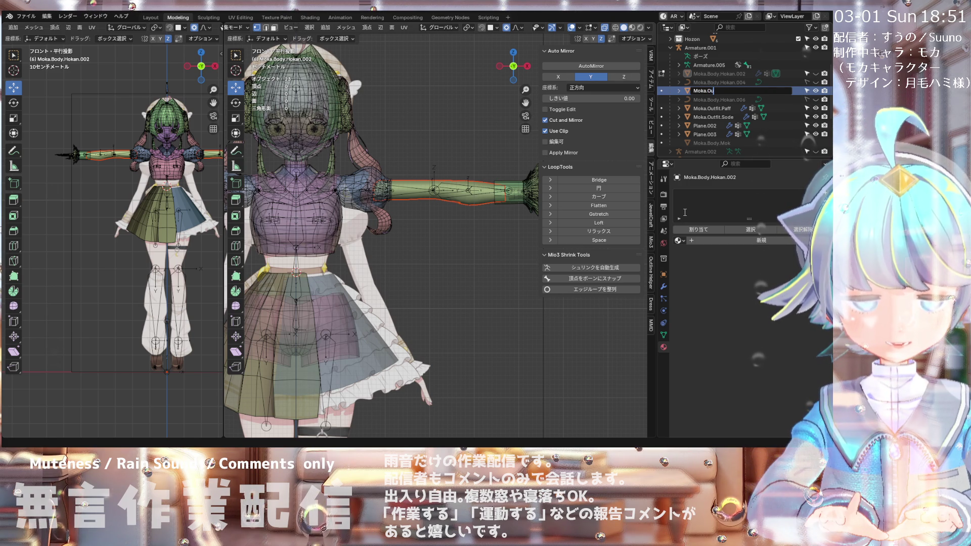
type("t")
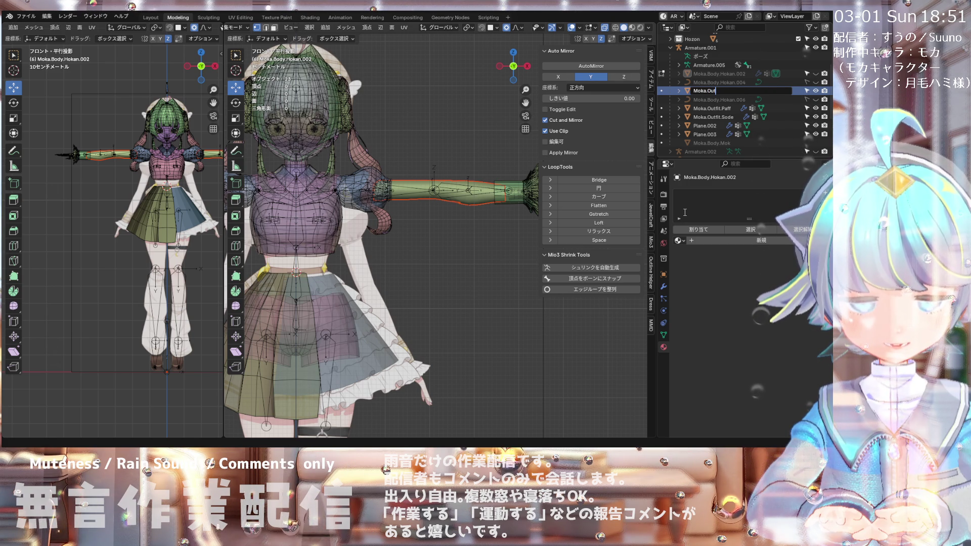
type("fit")
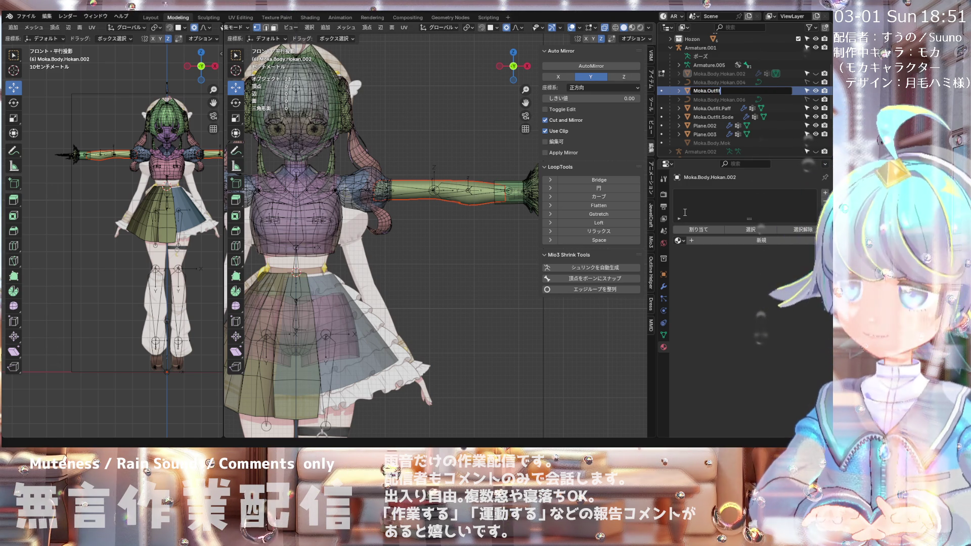
type(".S")
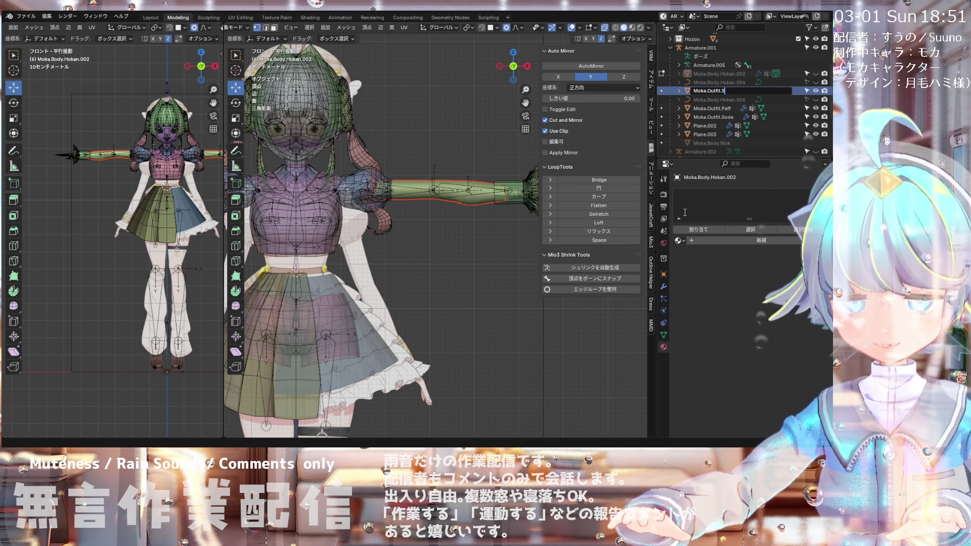
type("od")
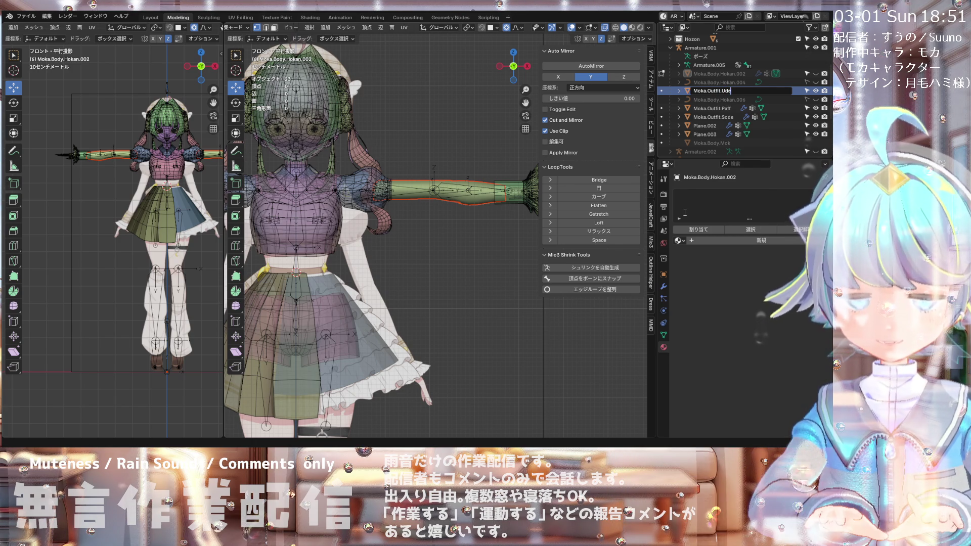
type("e")
key("Return")
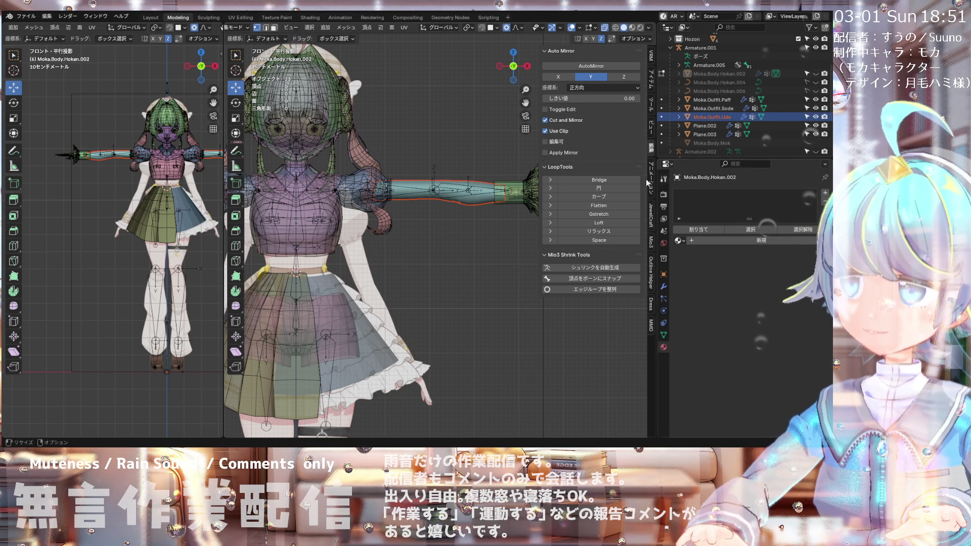
scroll(497, 172, "down", 1)
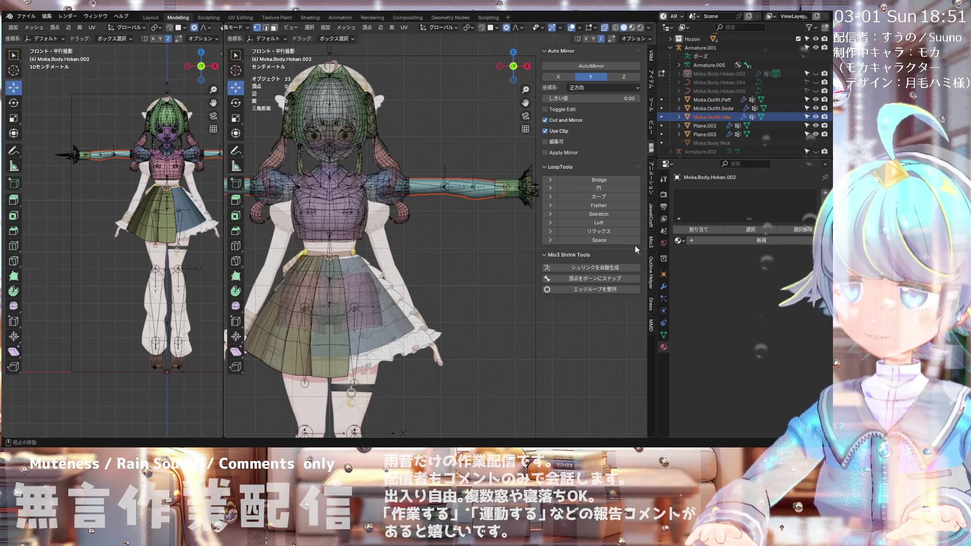
Step: Assign the existing Material.Moka.uwagi material to the Moka.Outfit.Ude piece
left_click(679, 241)
left_click(575, 262)
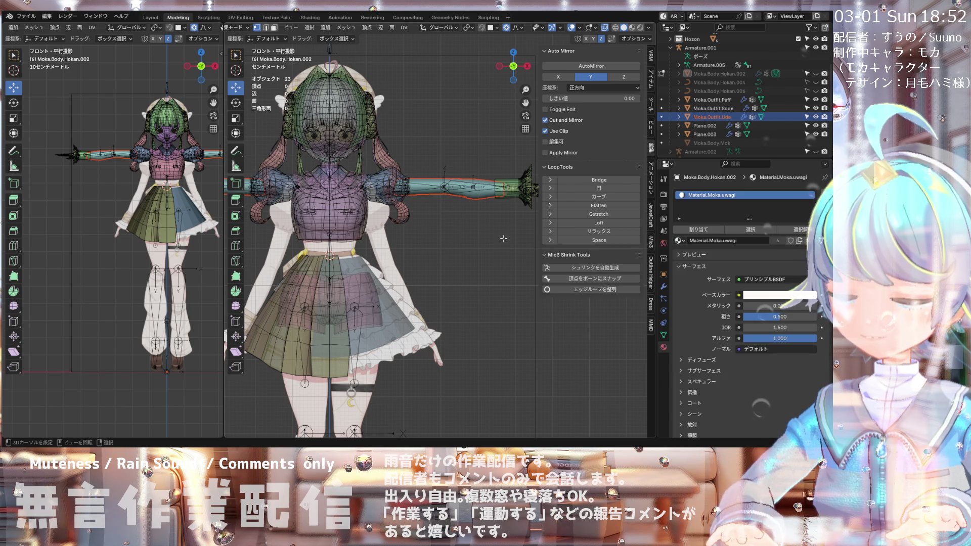
scroll(396, 190, "down", 1)
scroll(396, 191, "up", 3)
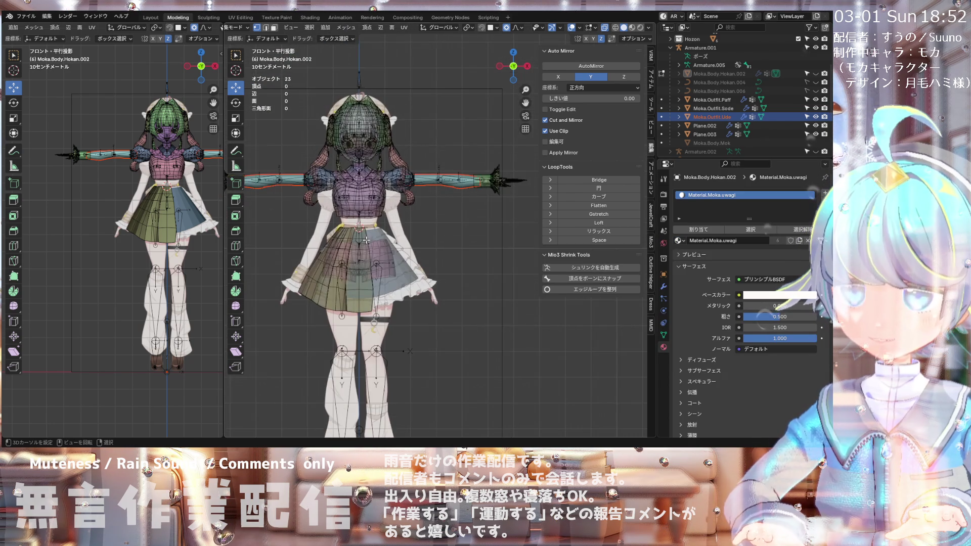
scroll(361, 213, "down", 4)
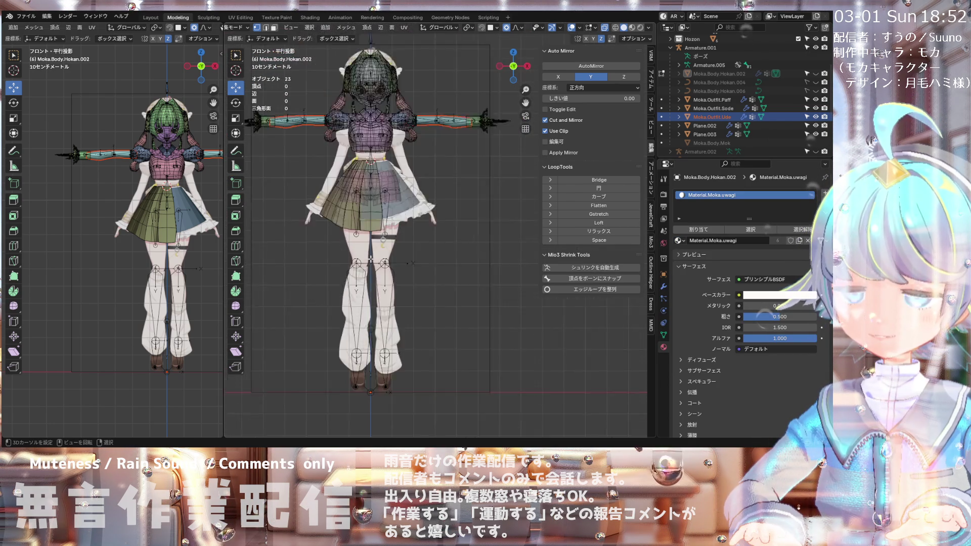
scroll(382, 162, "up", 4)
scroll(381, 172, "down", 2)
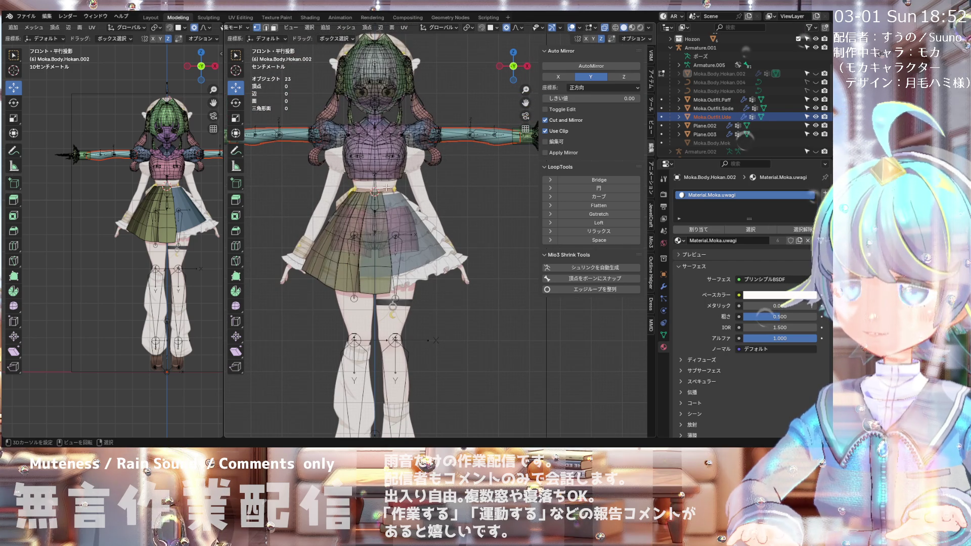
left_click(67, 29)
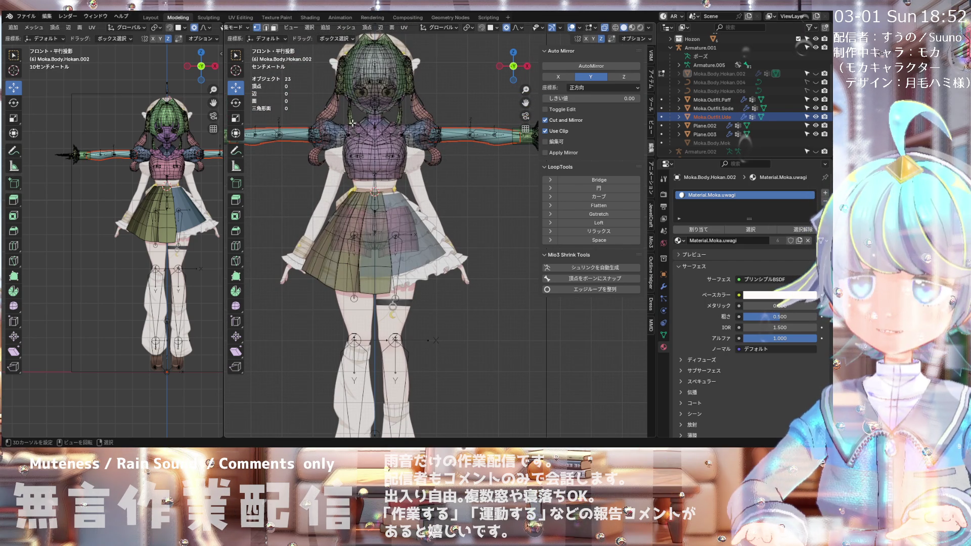
left_click(26, 16)
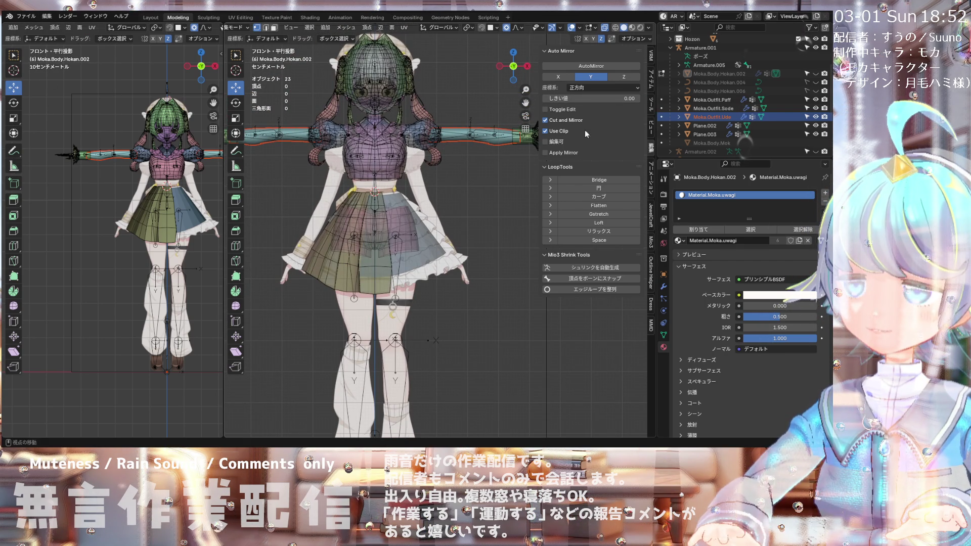
Step: Unhide Moka.Body.Hokan.002 and view the model in Material Preview shading
left_click(814, 74)
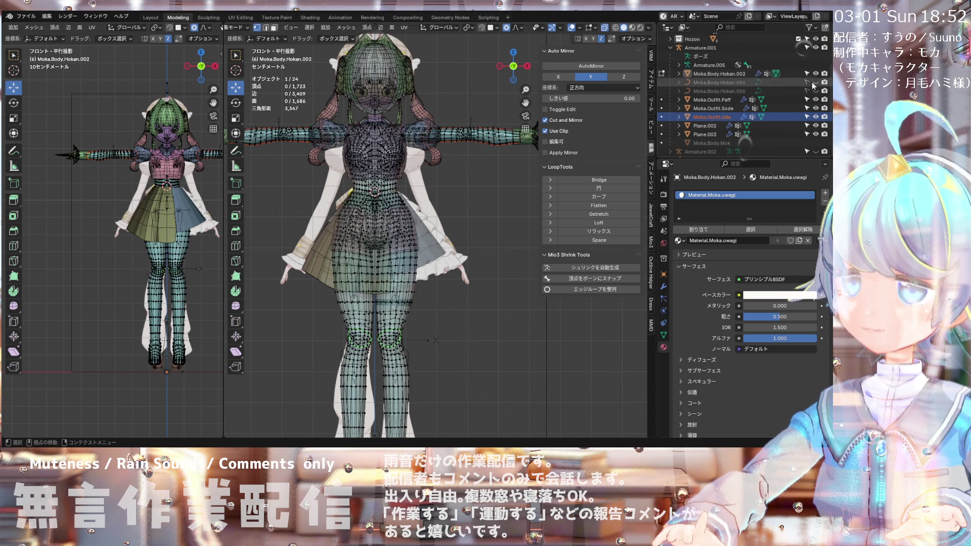
left_click(632, 27)
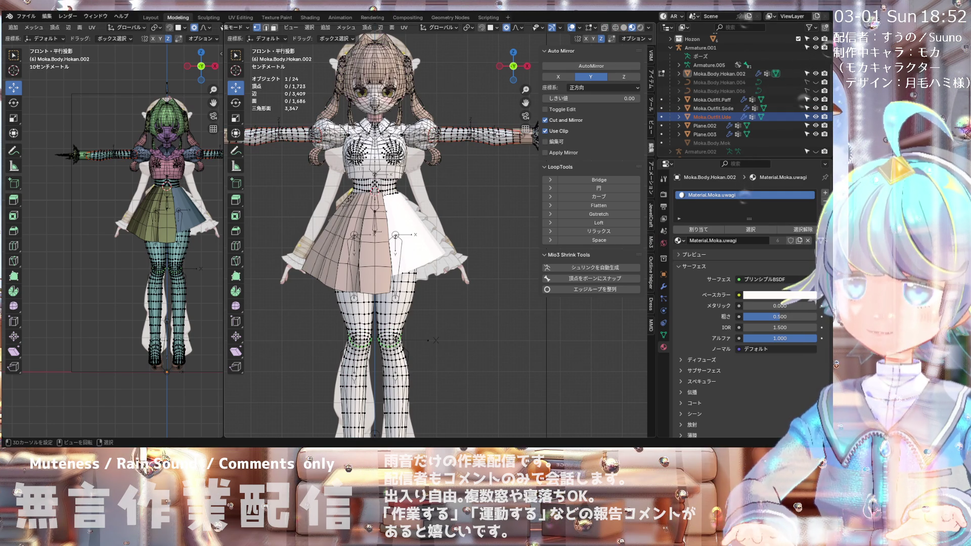
scroll(384, 233, "down", 2)
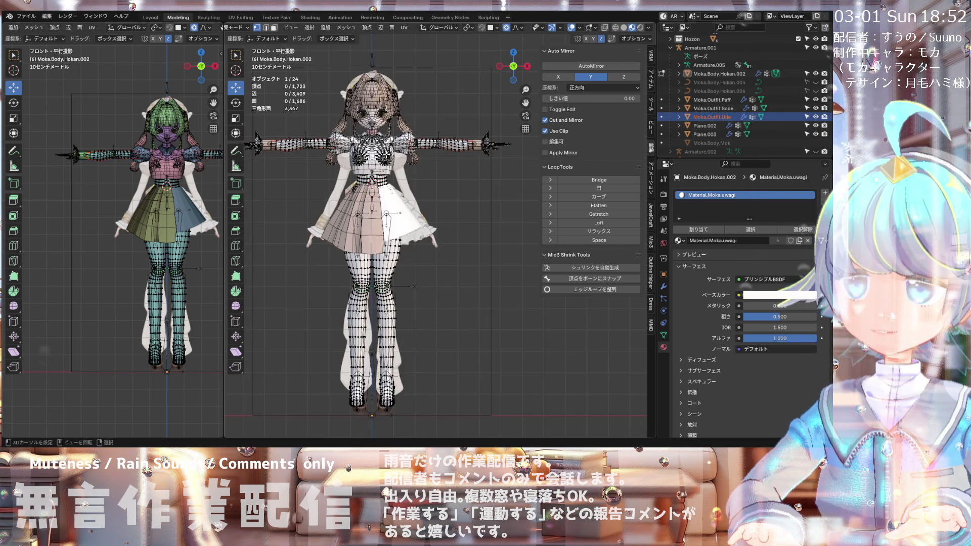
scroll(392, 136, "up", 3)
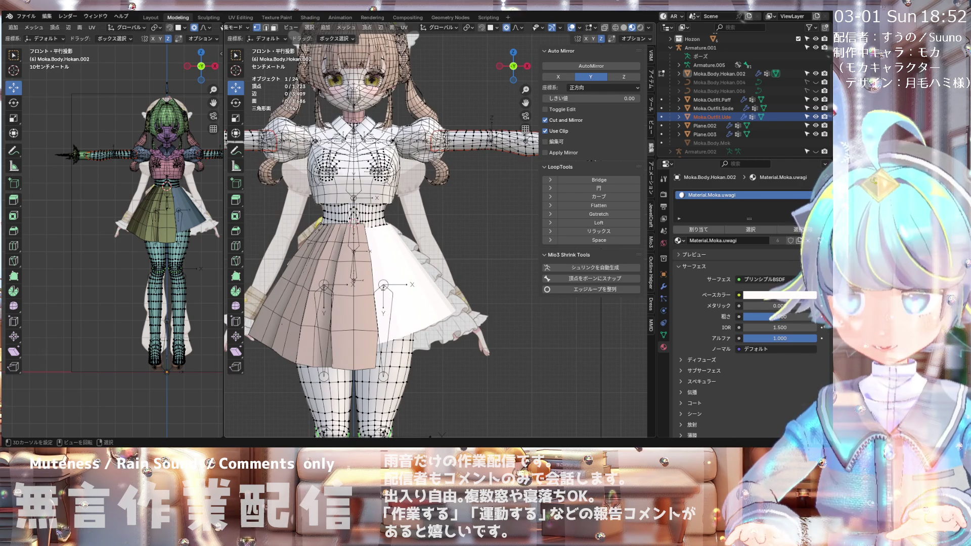
scroll(397, 161, "down", 3)
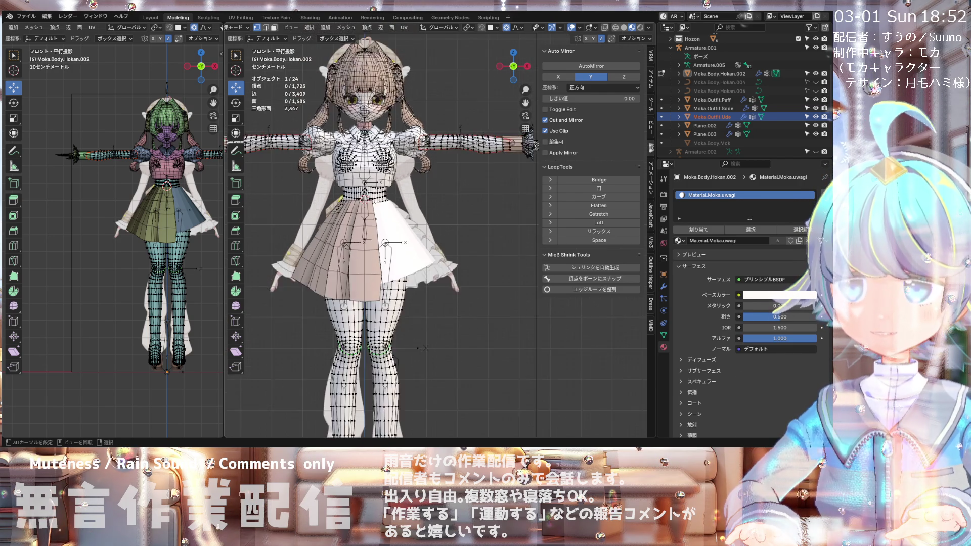
scroll(399, 176, "up", 3)
scroll(396, 176, "down", 3)
scroll(394, 176, "up", 2)
scroll(395, 176, "down", 2)
scroll(394, 176, "up", 3)
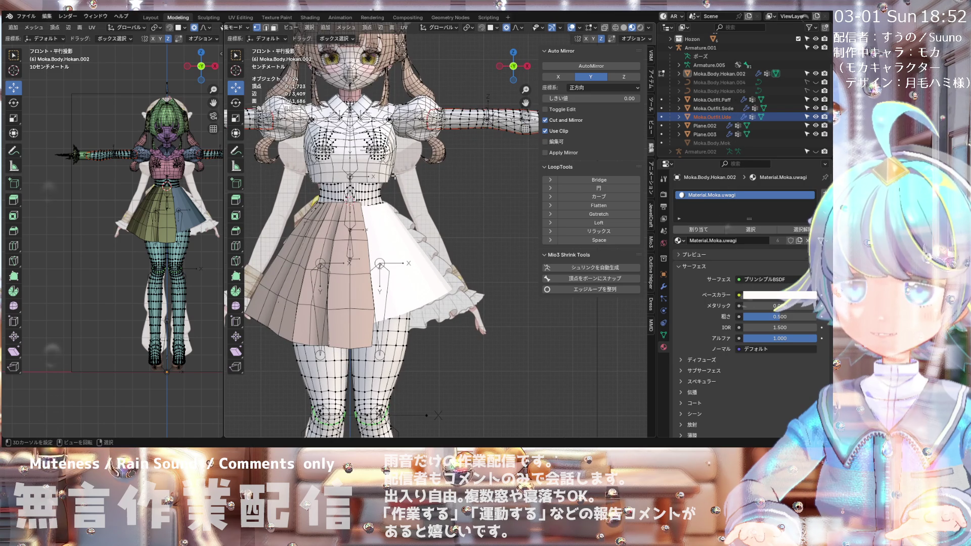
scroll(394, 176, "down", 4)
scroll(395, 176, "up", 3)
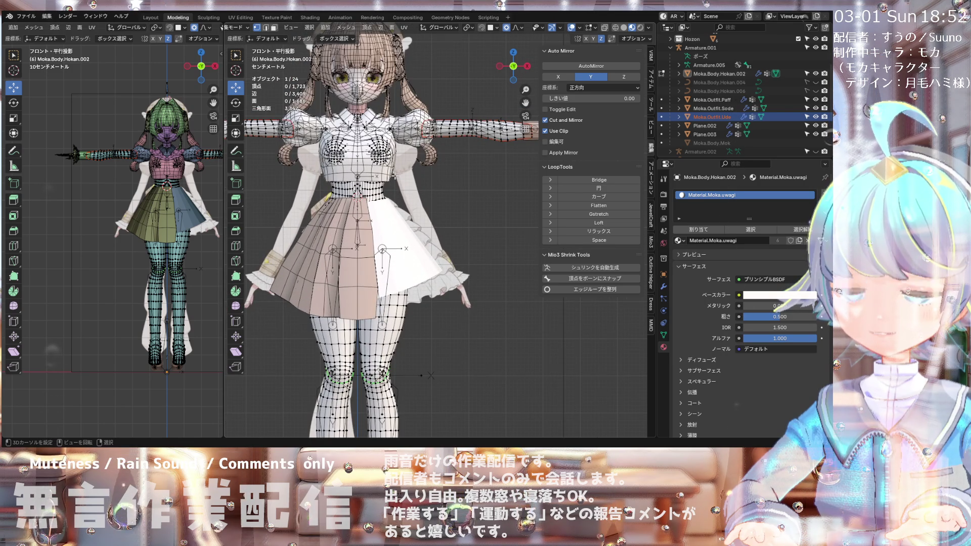
scroll(394, 176, "down", 1)
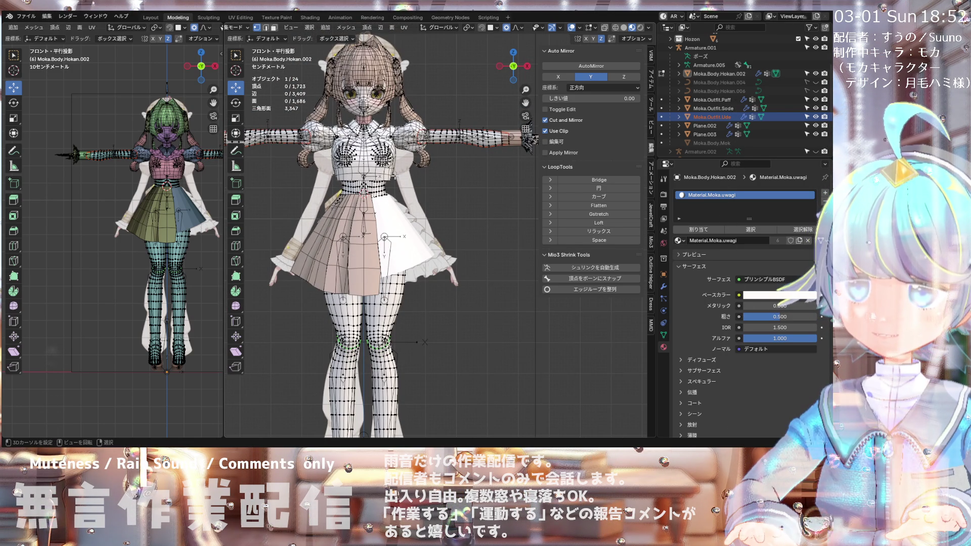
scroll(394, 176, "down", 2)
scroll(394, 176, "up", 3)
scroll(395, 176, "down", 3)
scroll(395, 176, "up", 3)
scroll(394, 176, "down", 1)
scroll(395, 176, "down", 2)
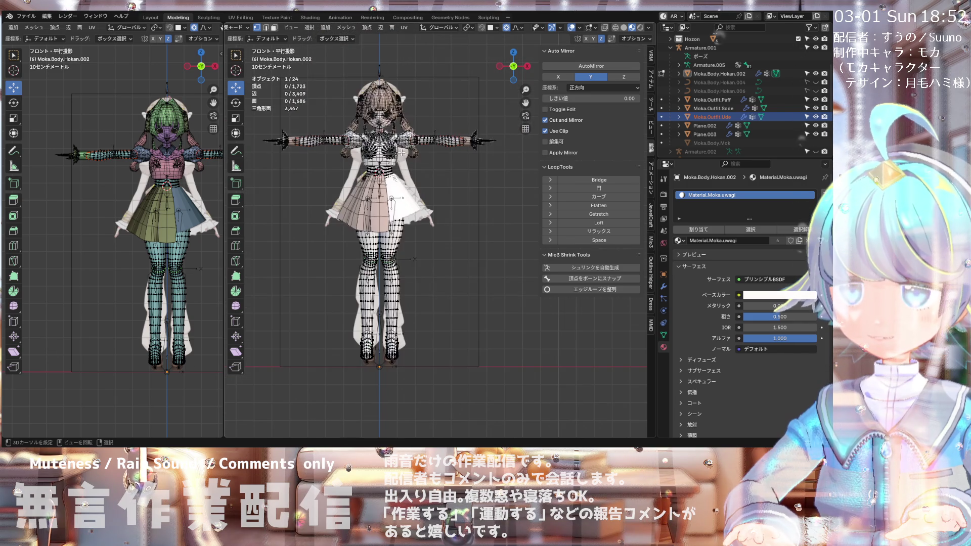
scroll(407, 188, "up", 1)
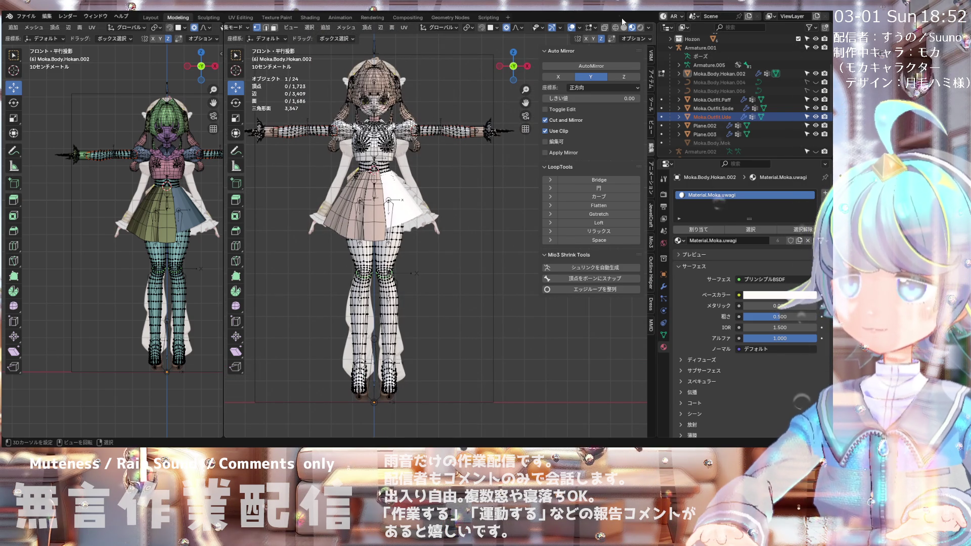
Step: Return to Object Mode, hide the Armature.001 bones, and bring up the viewport shading options
key("Tab")
scroll(420, 159, "up", 1)
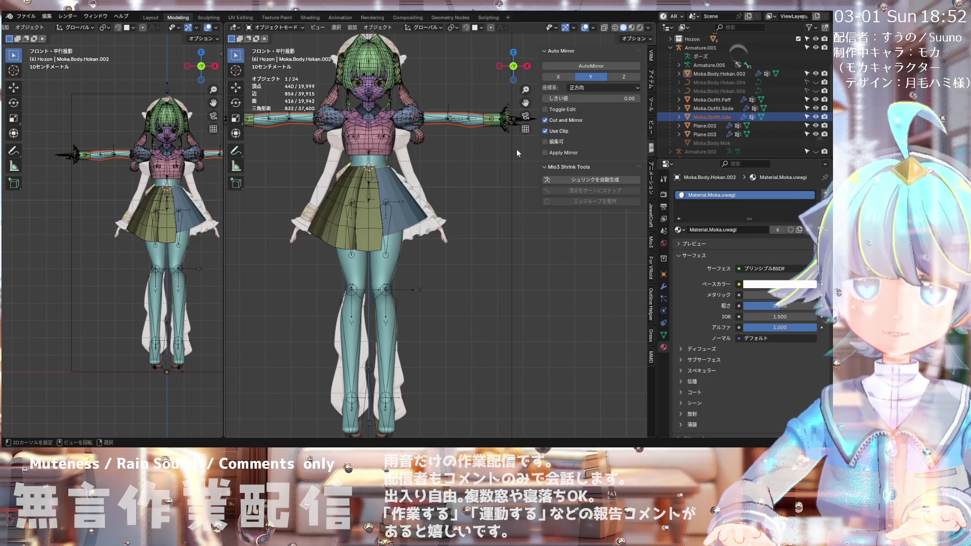
scroll(408, 120, "up", 2)
scroll(350, 186, "down", 4, "shift")
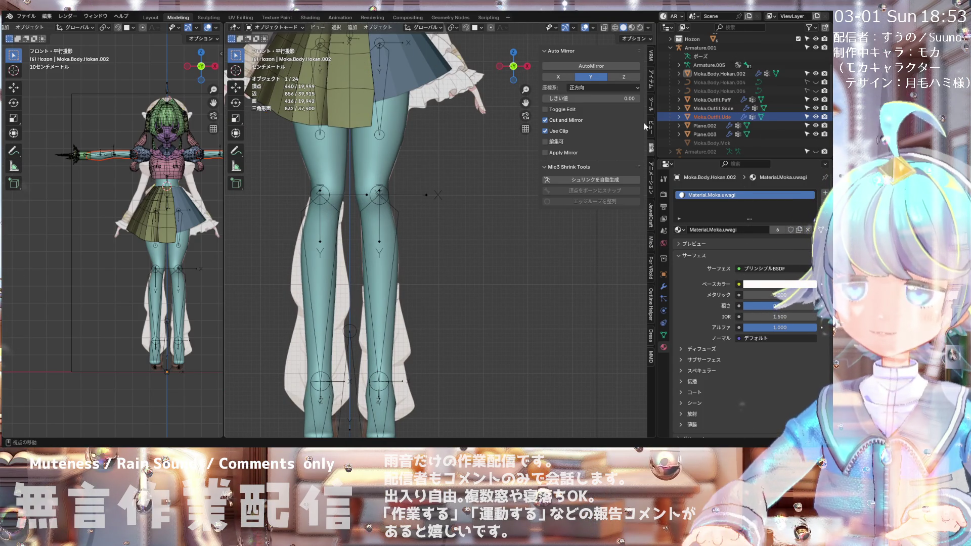
scroll(756, 88, "up", 3)
left_click(814, 108)
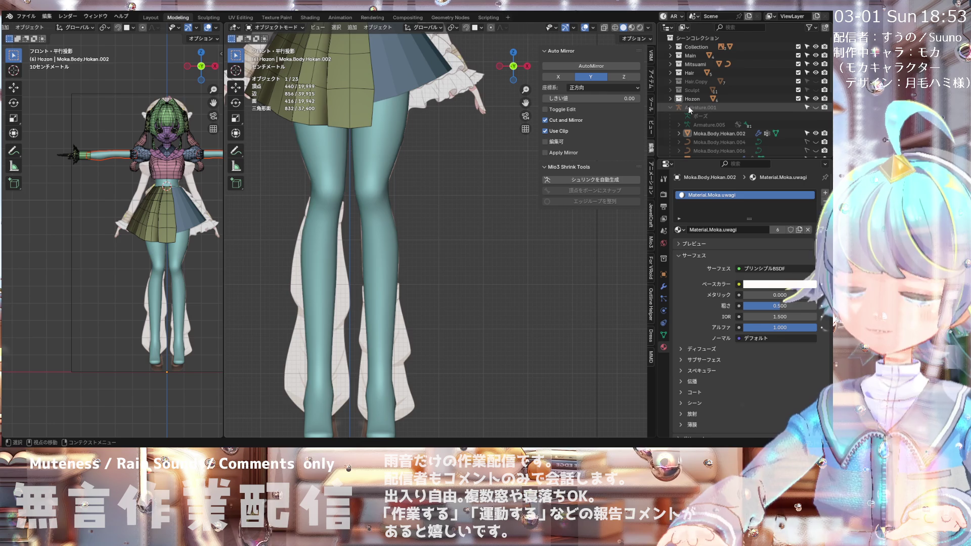
scroll(378, 173, "down", 3)
scroll(347, 183, "down", 1, "shift")
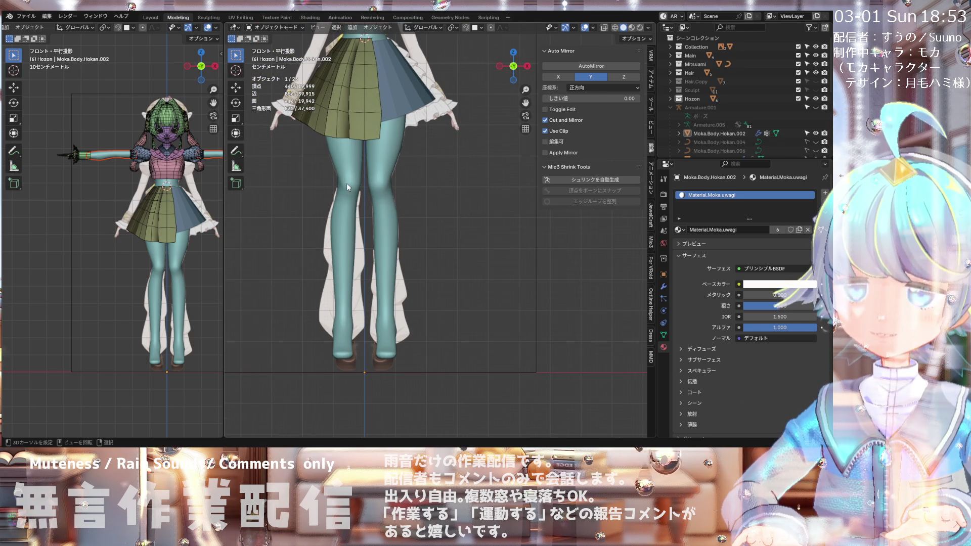
scroll(319, 162, "down", 1, "ctrl")
scroll(328, 163, "down", 4)
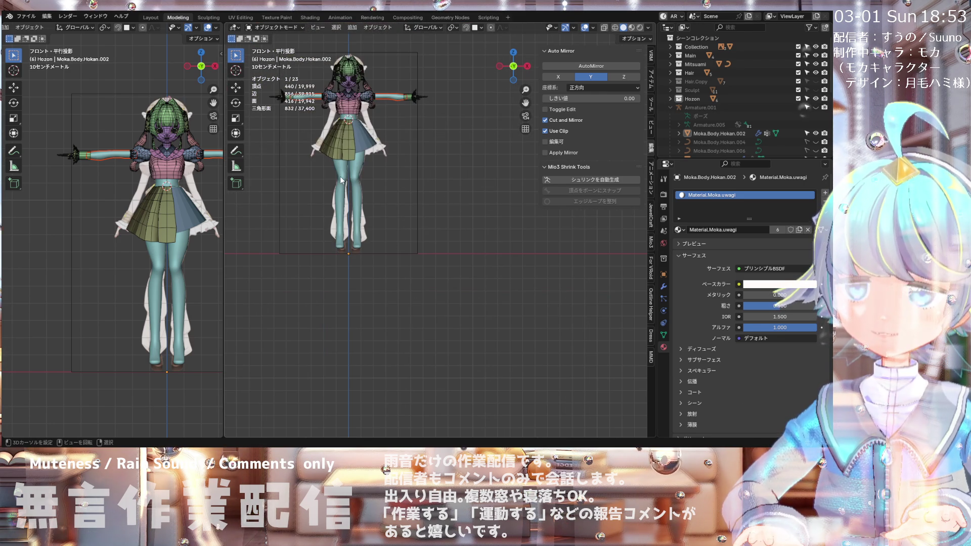
scroll(135, 133, "up", 2)
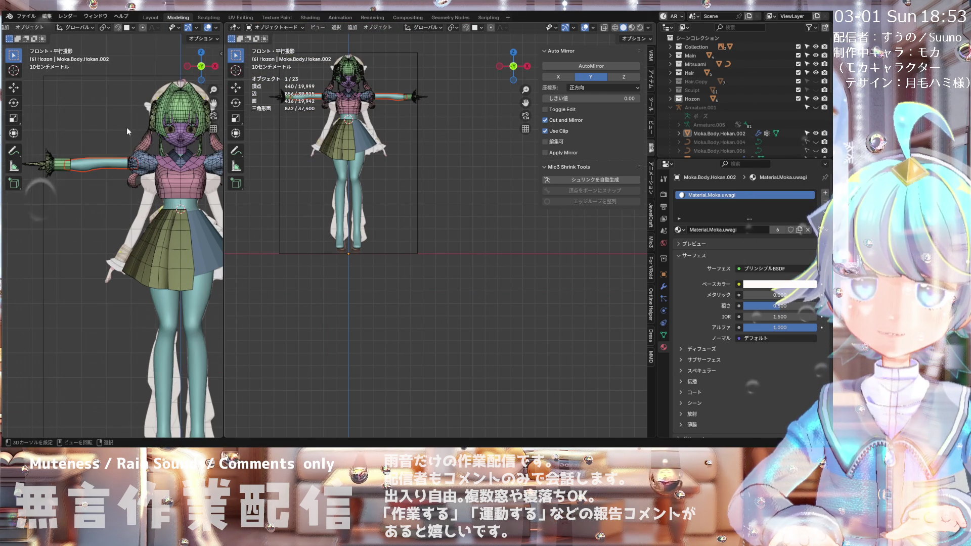
scroll(162, 163, "up", 1)
scroll(150, 156, "down", 3)
scroll(176, 96, "up", 6)
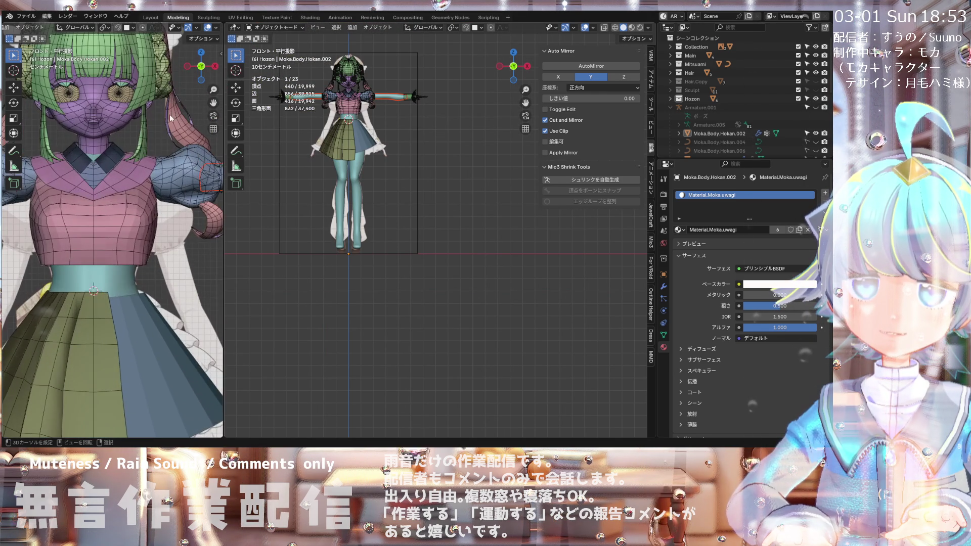
scroll(176, 96, "up", 1)
scroll(365, 203, "down", 1)
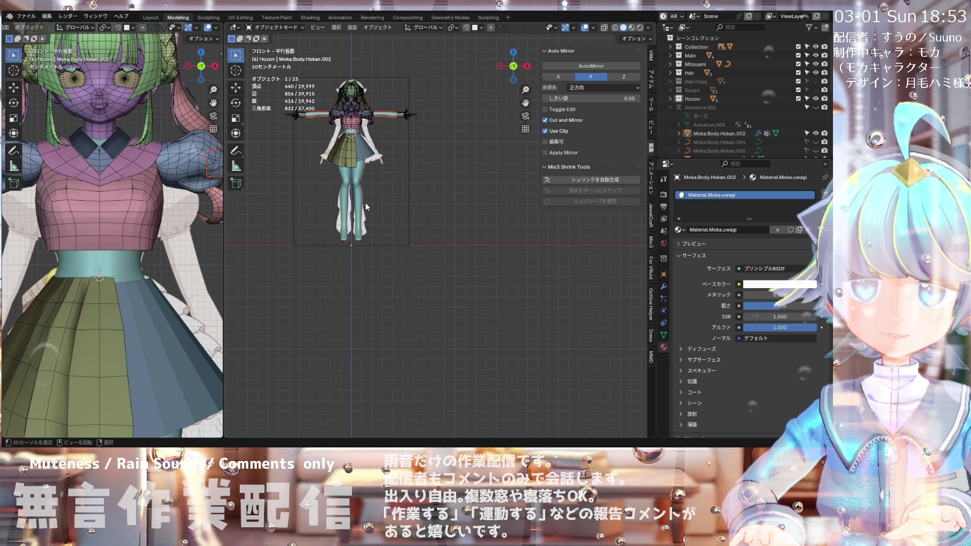
scroll(365, 203, "up", 1)
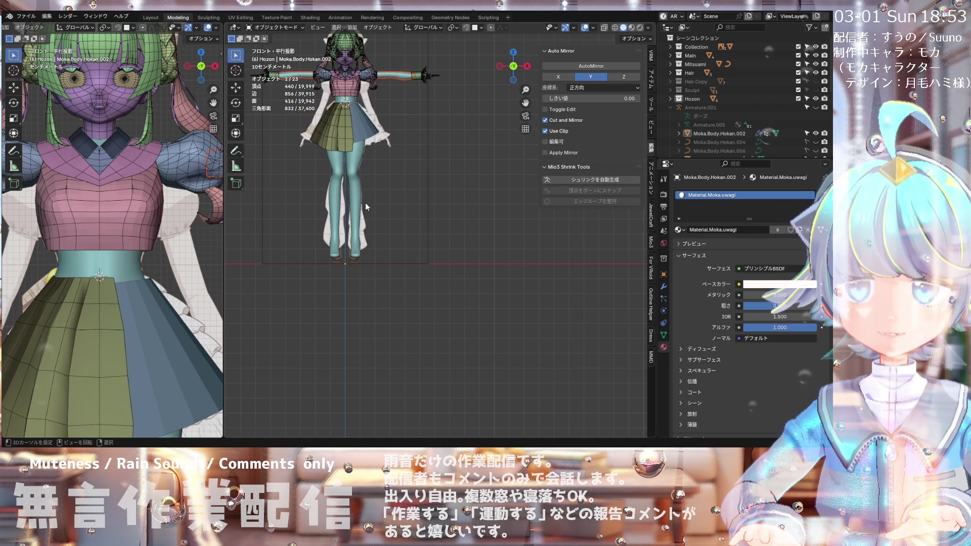
scroll(365, 202, "up", 2)
scroll(354, 188, "up", 1)
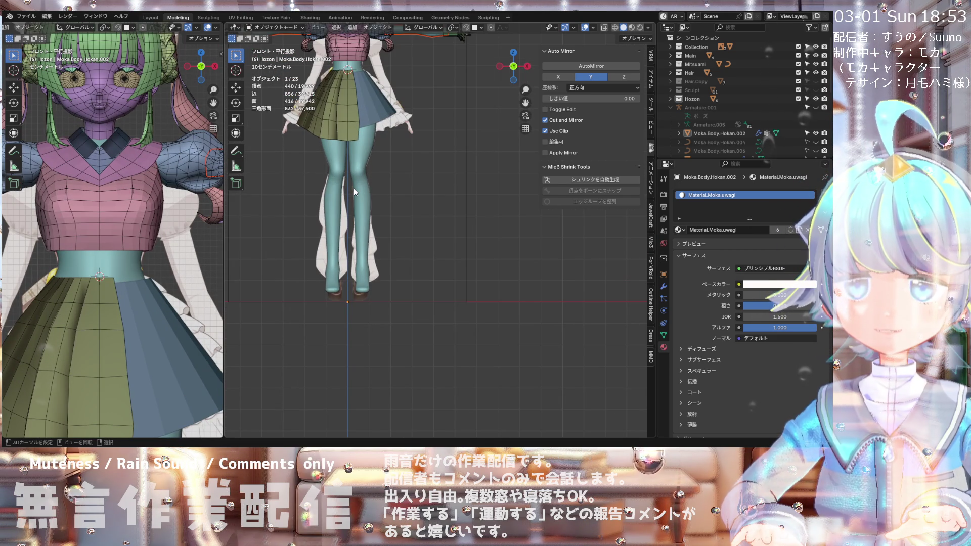
scroll(354, 187, "down", 2)
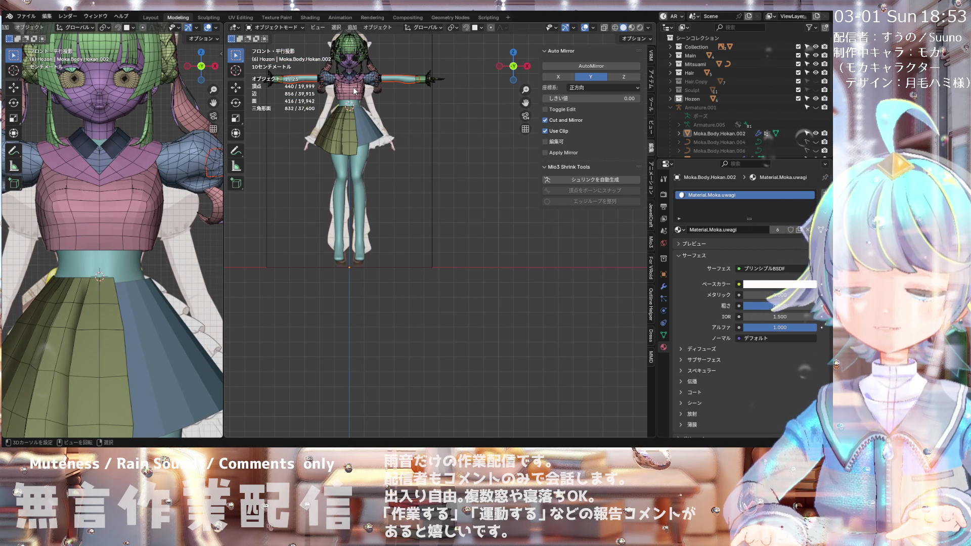
scroll(354, 91, "up", 1)
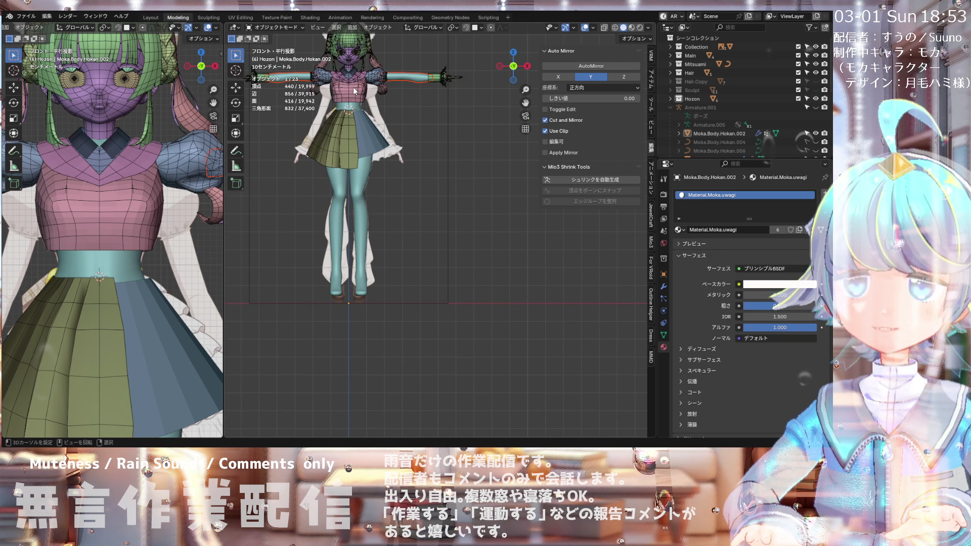
left_click(647, 28)
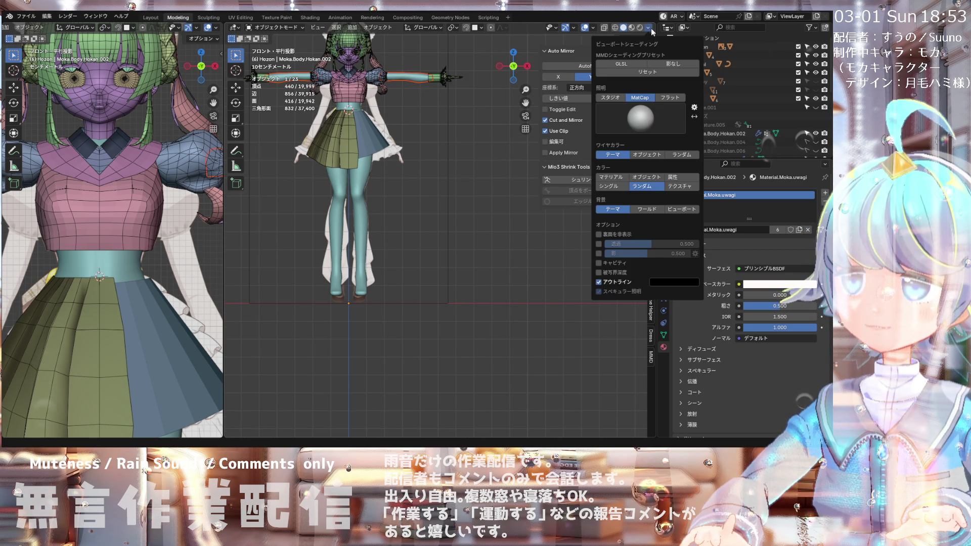
Step: Switch off scene statistics in Viewport Overlays, then select the body mesh and the framing empty
left_click(594, 29)
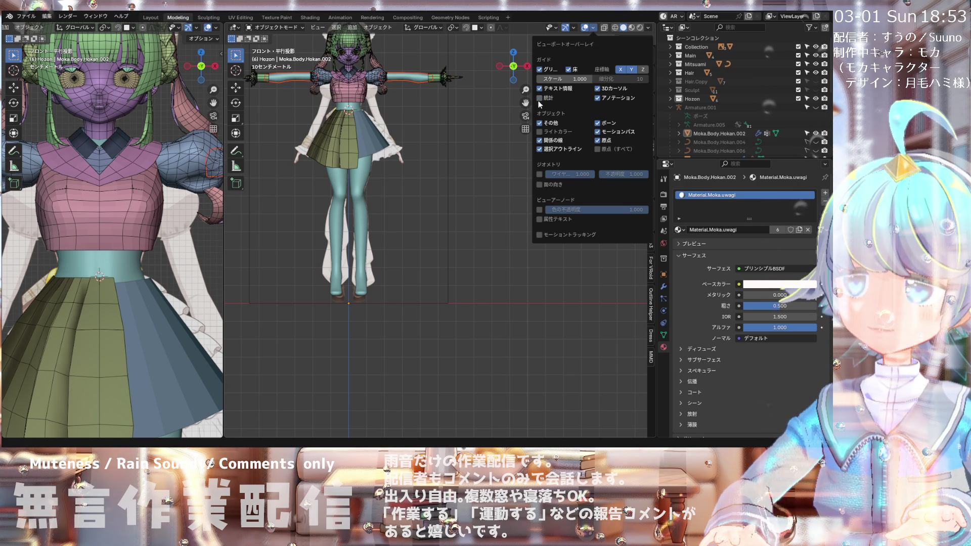
scroll(401, 233, "down", 2)
scroll(392, 251, "up", 4)
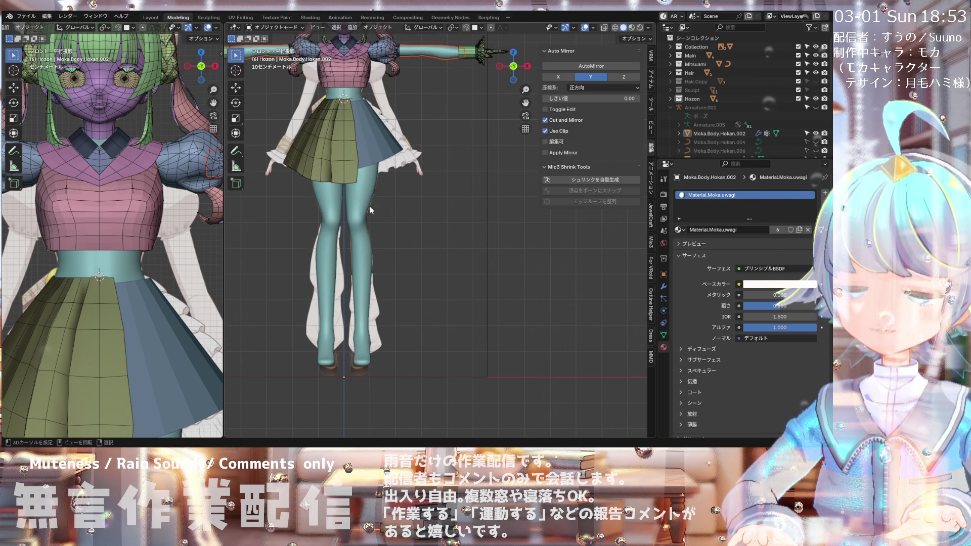
left_click(363, 249)
scroll(364, 249, "down", 1)
left_click(380, 284)
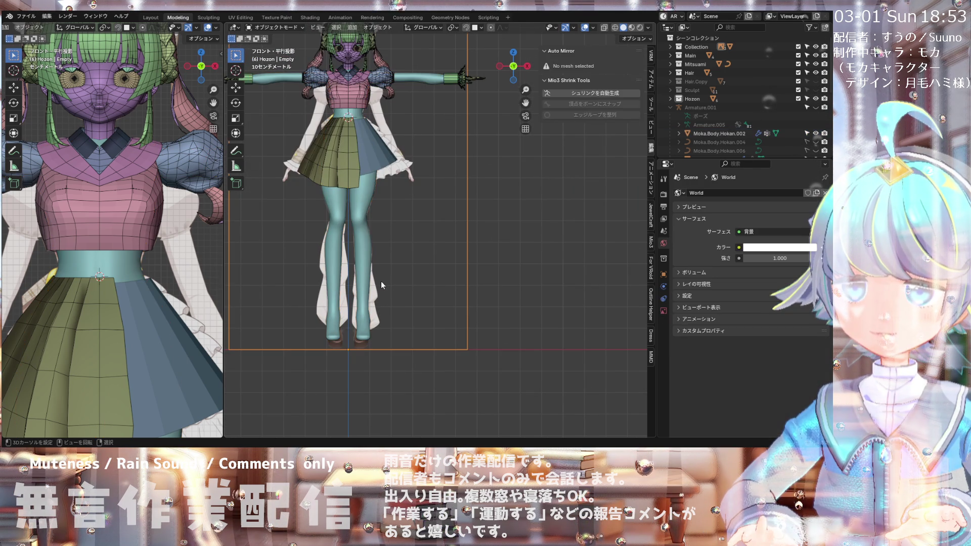
scroll(401, 181, "down", 1)
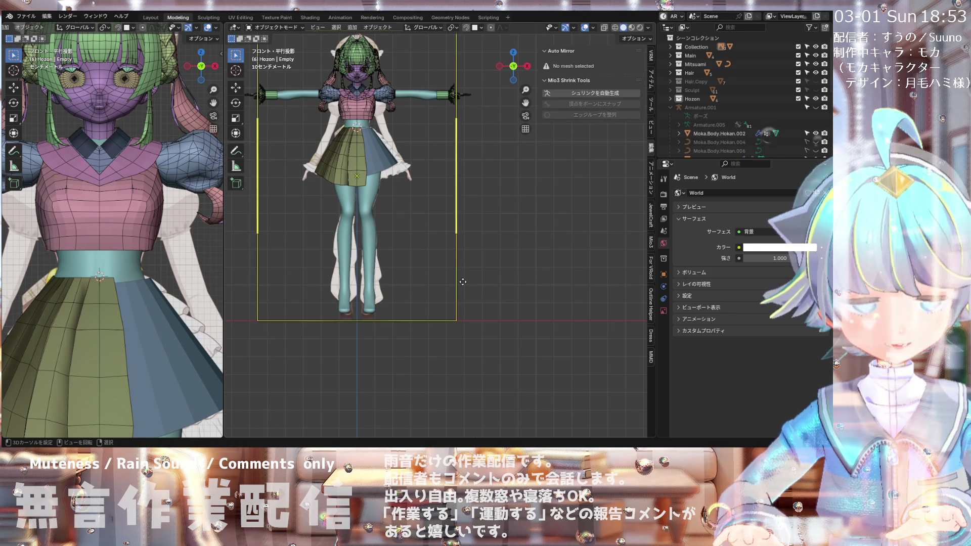
key("shift+a")
Step: Add a cube mesh, shrink it, and move it down to the character's legs
mouse_move(435, 337)
mouse_move(438, 269)
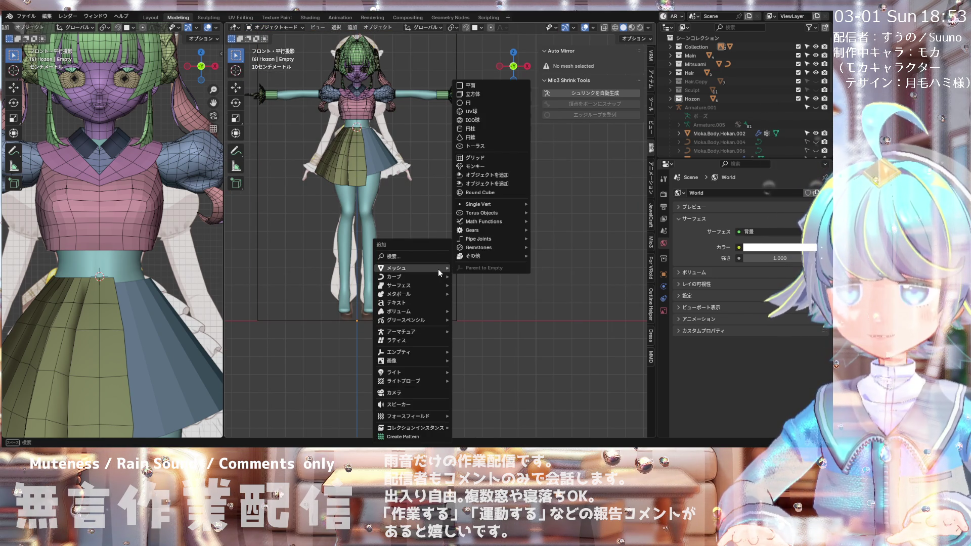
left_click(490, 95)
scroll(447, 181, "up", 2)
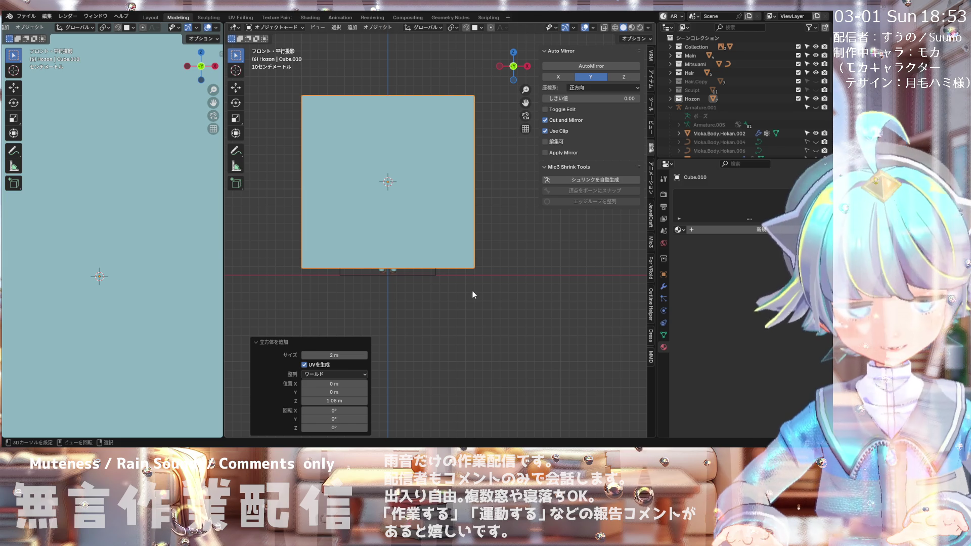
key("s")
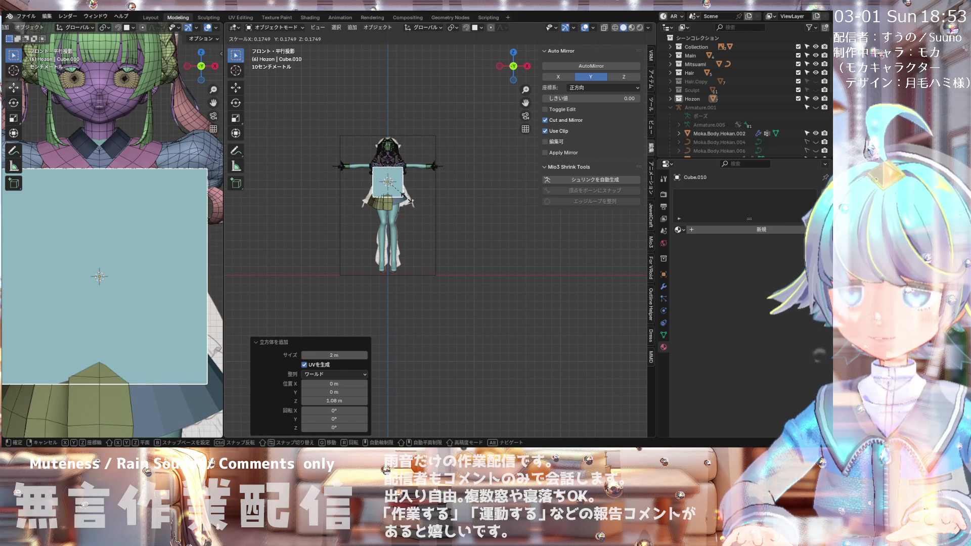
left_click(408, 201)
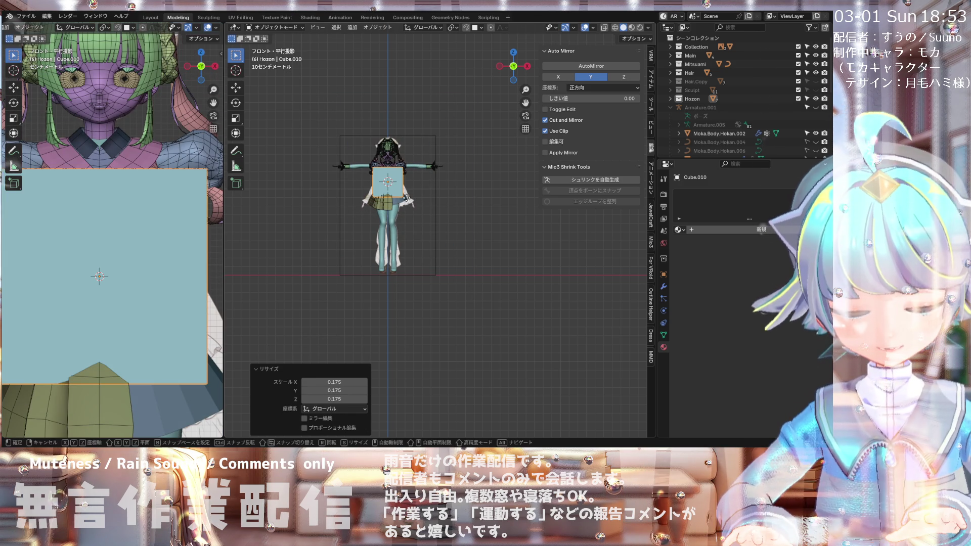
key("g")
left_click(419, 267)
scroll(404, 238, "up", 8)
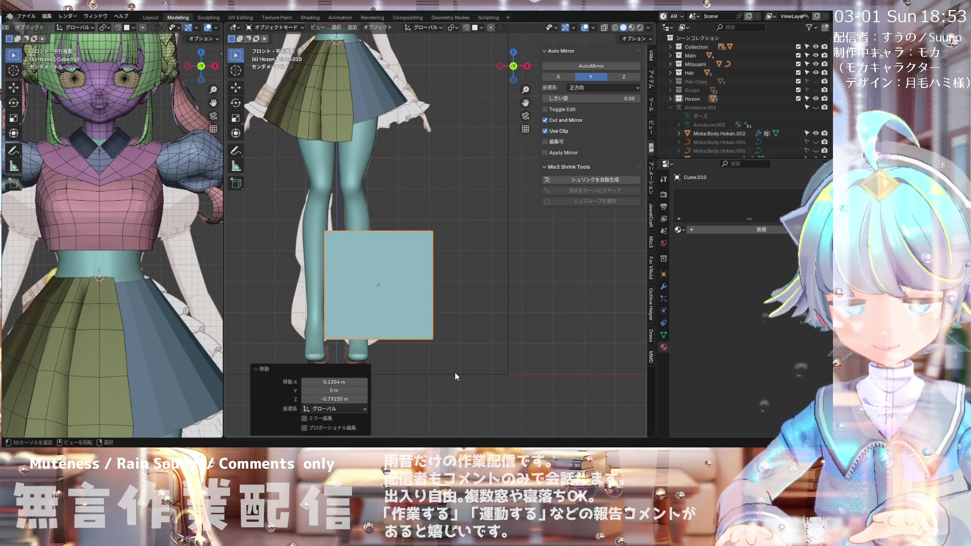
key("s")
left_click(396, 308)
Step: Place the cube on the shin and stretch it vertically to a 3.564 Z scale
middle_click_drag(376, 296, 391, 292, "shift")
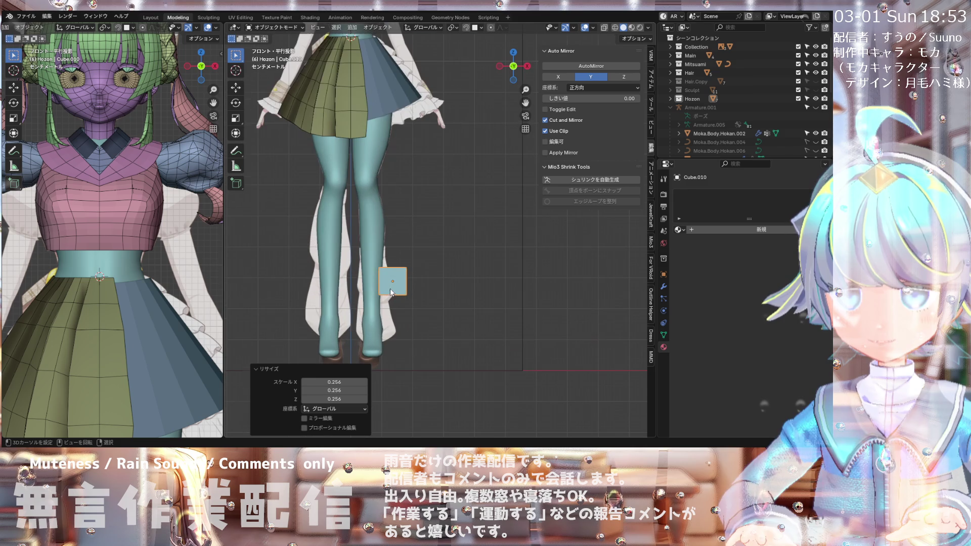
key("g")
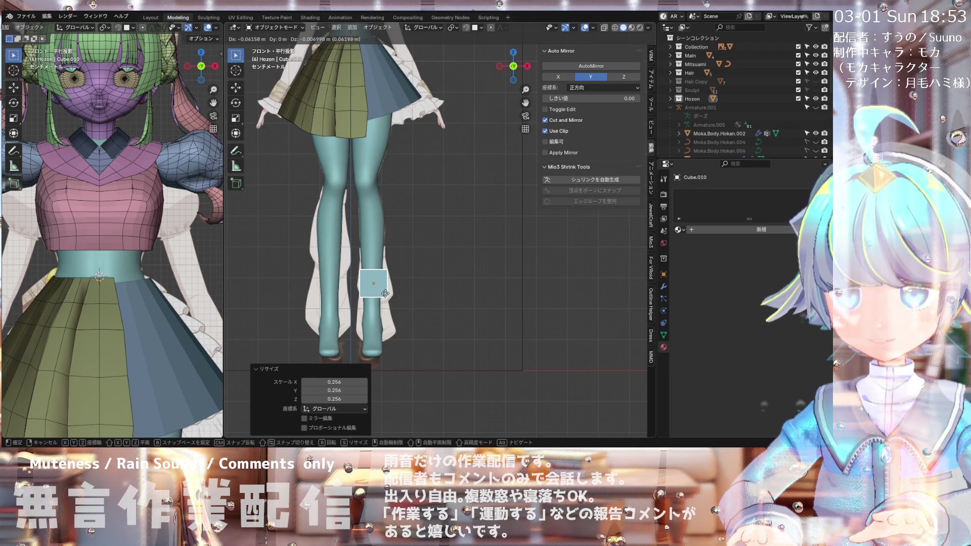
left_click(385, 293)
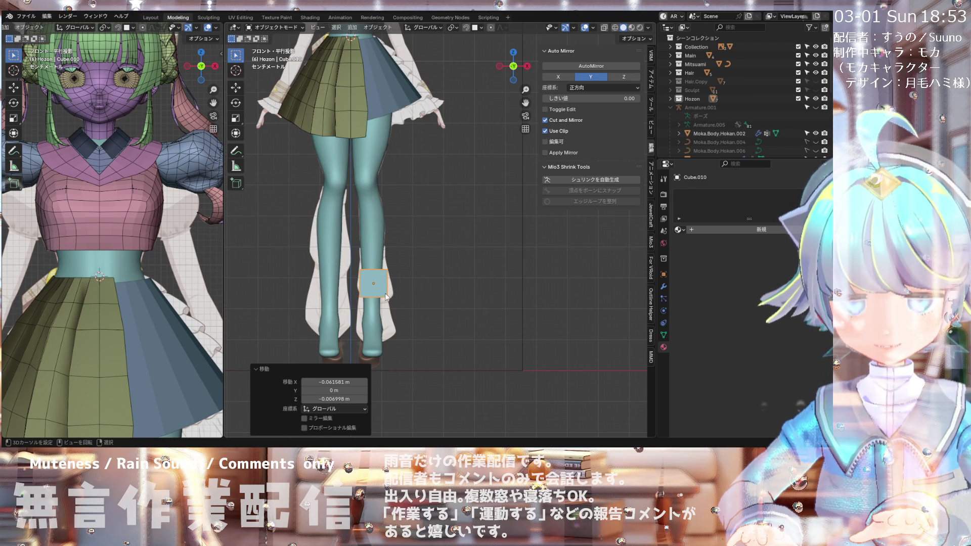
key("g")
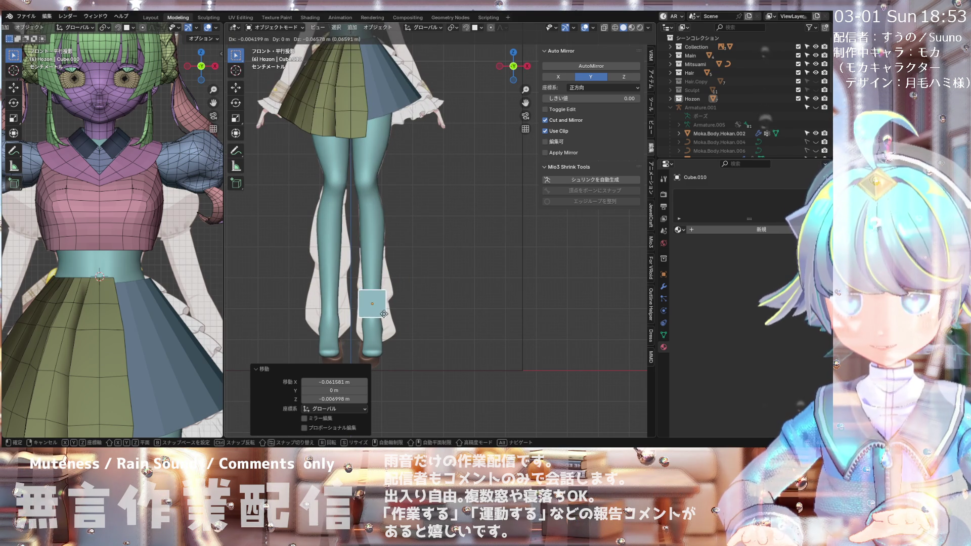
left_click(386, 306)
key("s")
key("z")
left_click(386, 348)
mouse_move(387, 347)
middle_mouse_down()
mouse_move(311, 341)
mouse_move(323, 354)
mouse_move(350, 350)
mouse_move(405, 371)
middle_mouse_up()
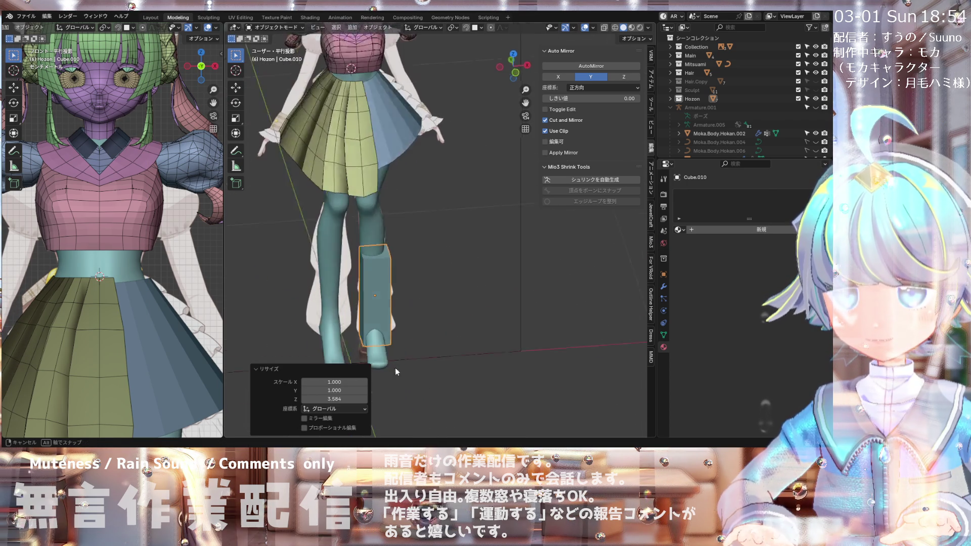
key("KP_1")
key("g")
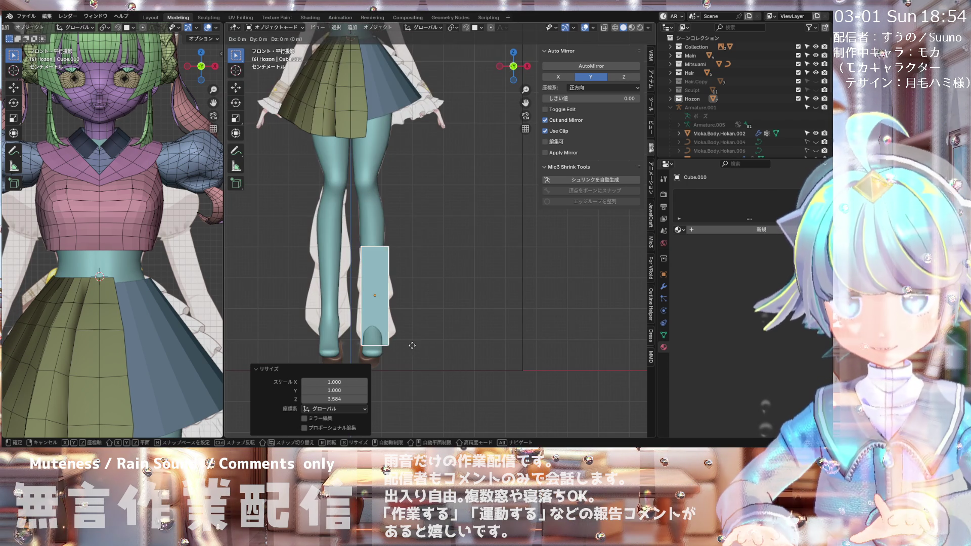
left_click(411, 341)
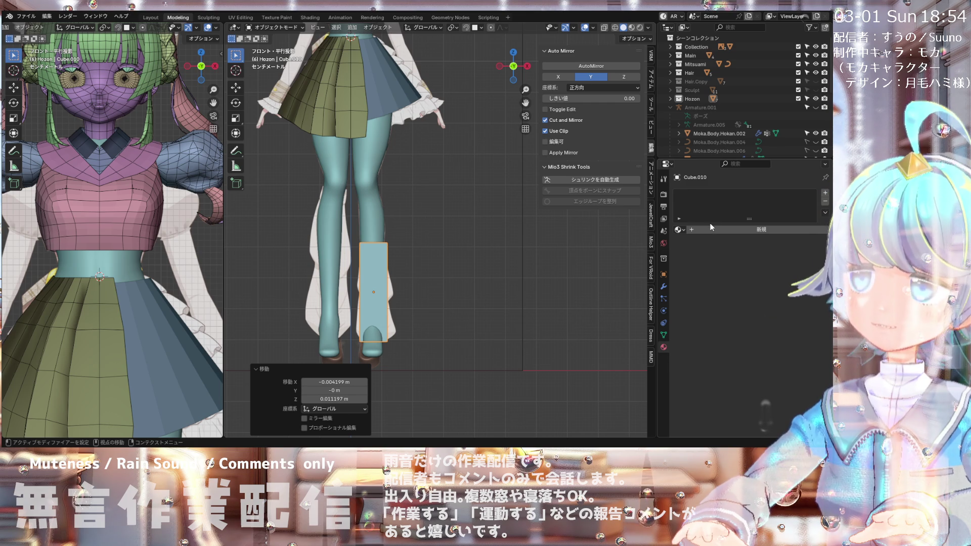
Step: Add and remove a material slot, then add a Subdivision modifier with viewport and render levels 3
left_click(693, 229)
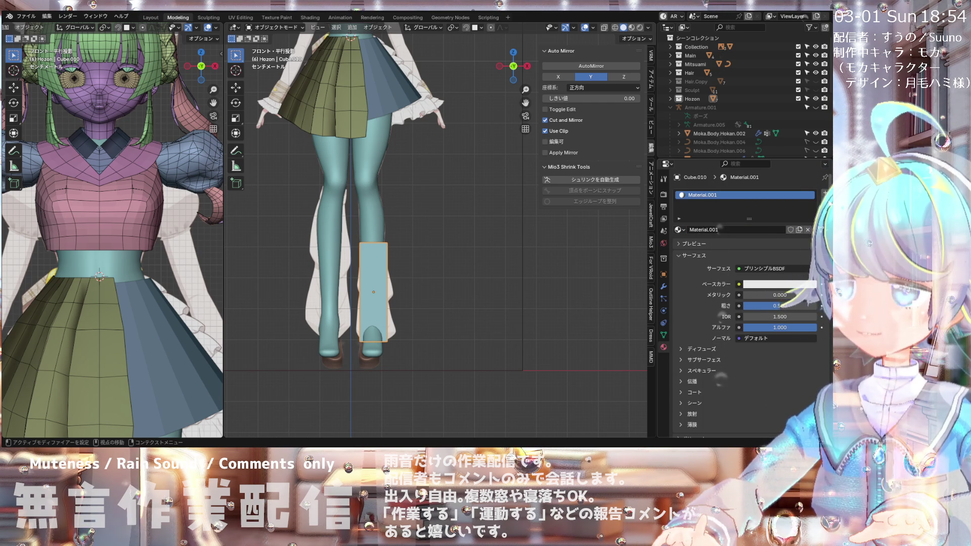
left_click(825, 203)
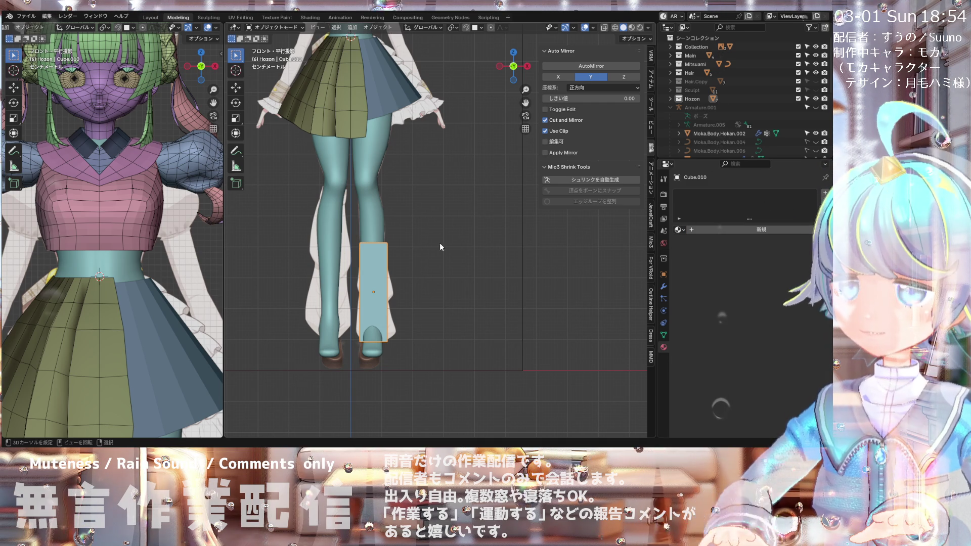
left_click(663, 286)
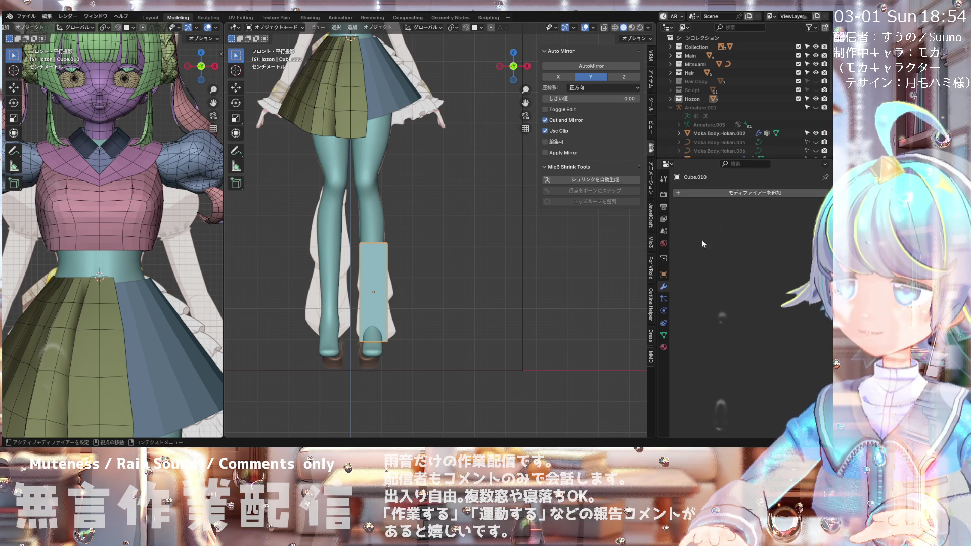
left_click(719, 194)
mouse_move(718, 193)
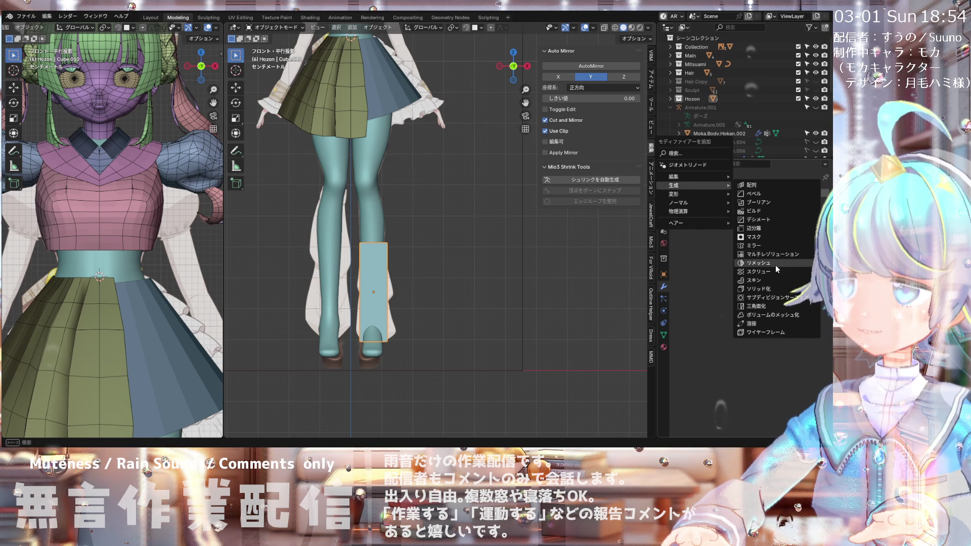
left_click(775, 297)
left_click(814, 231)
left_click(814, 231)
left_click(815, 240)
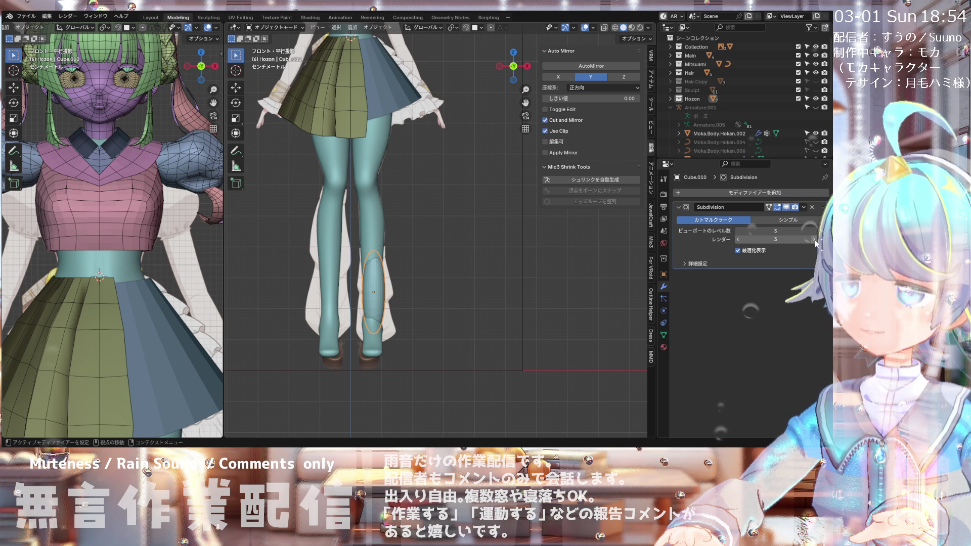
Step: Apply the Subdivision modifier to the block and browse the Generate modifiers
left_click(803, 207)
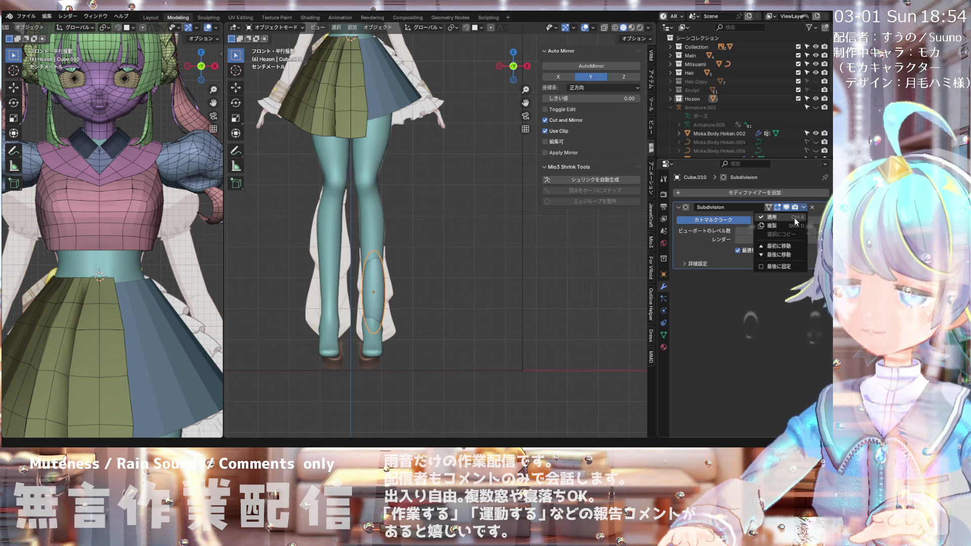
left_click(796, 222)
left_click(742, 195)
mouse_move(741, 195)
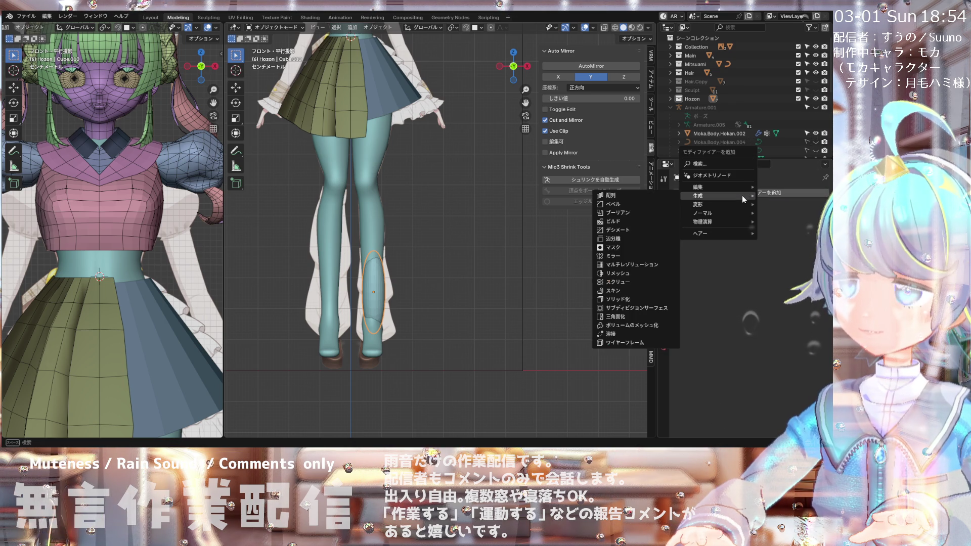
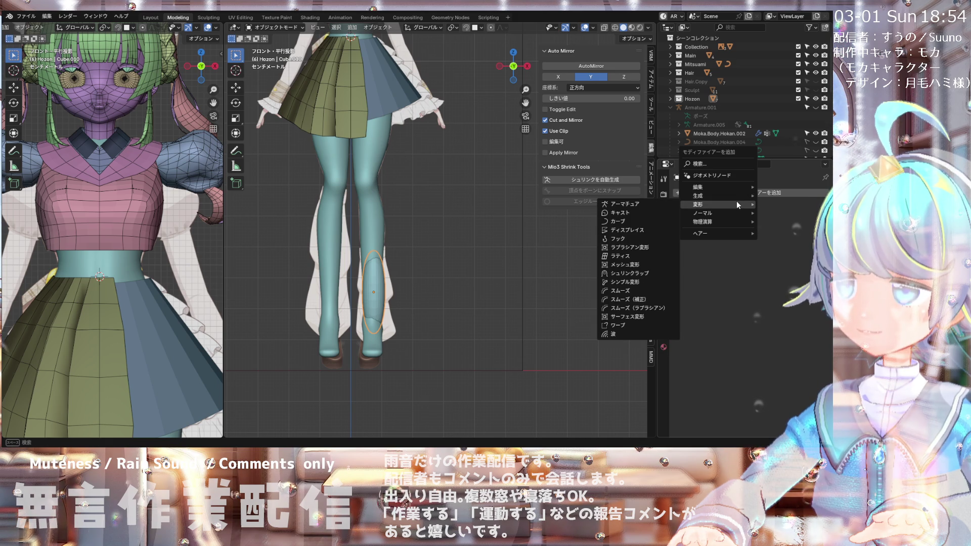
Step: Try adding a Cast deform to the leg shape, then remove it again
left_click(641, 211)
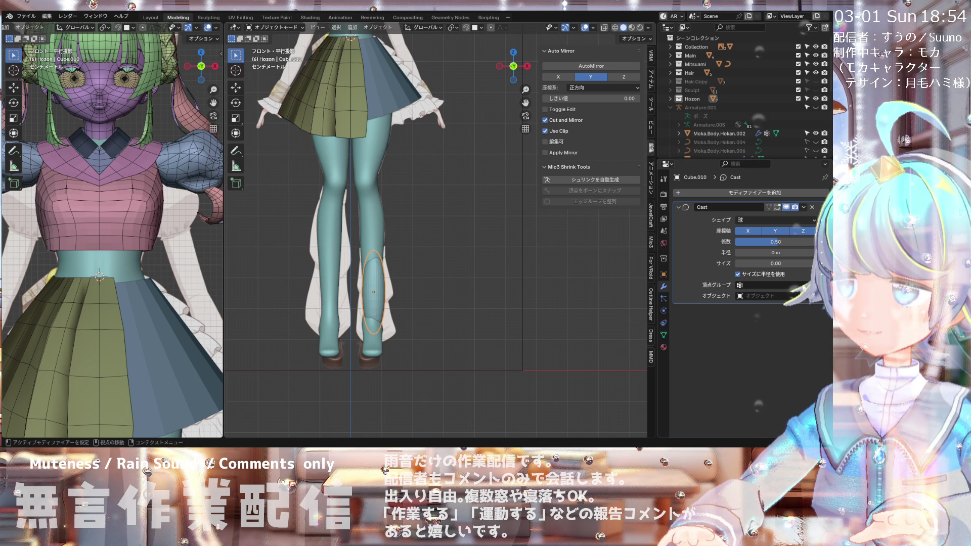
left_click(377, 279)
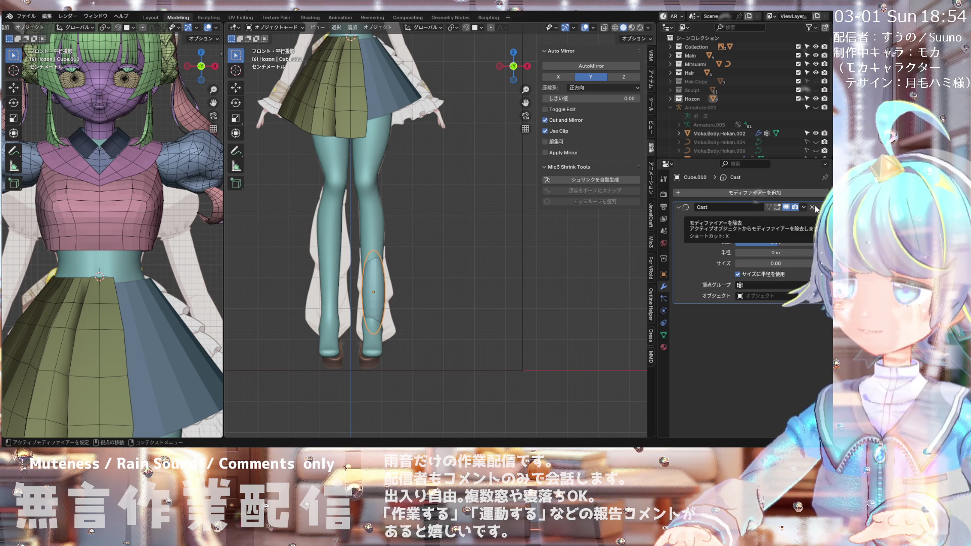
left_click(809, 296)
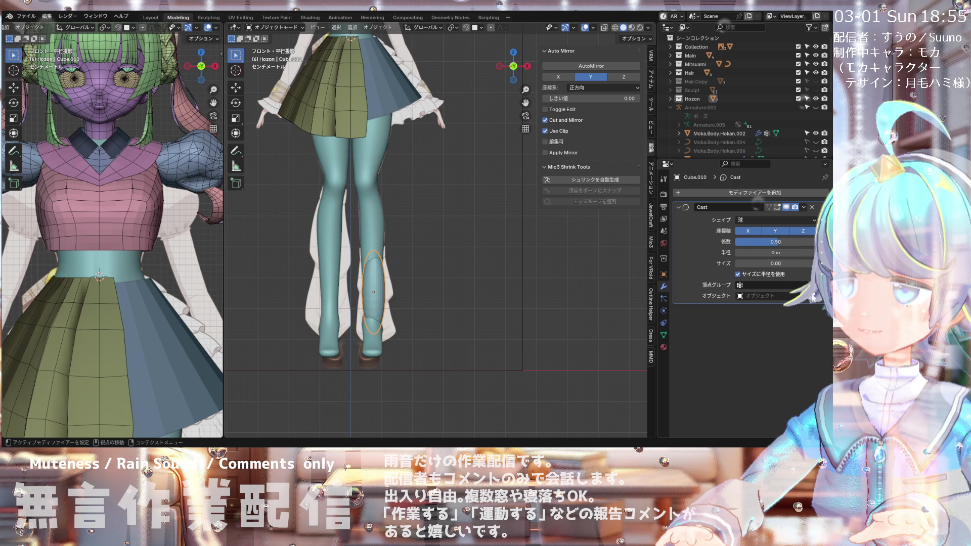
left_click(385, 313)
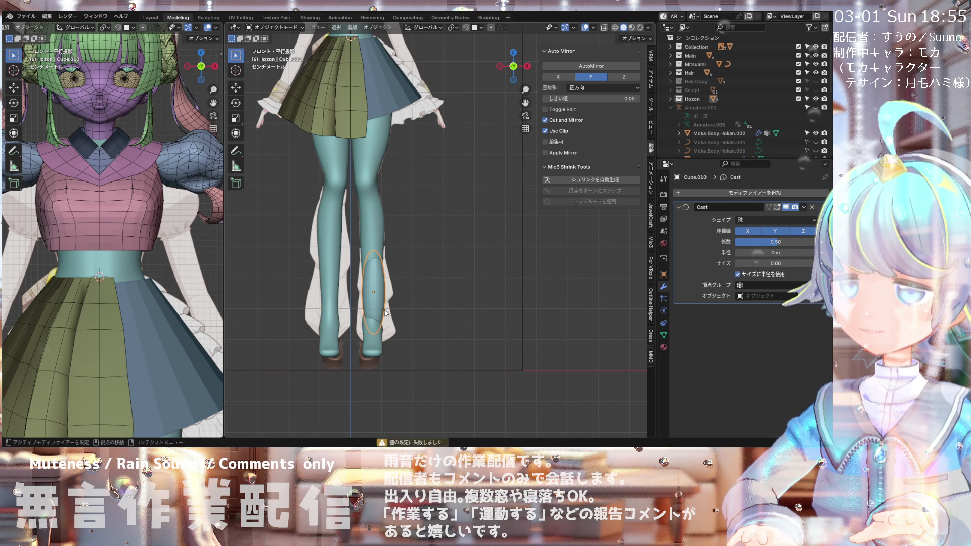
key("x")
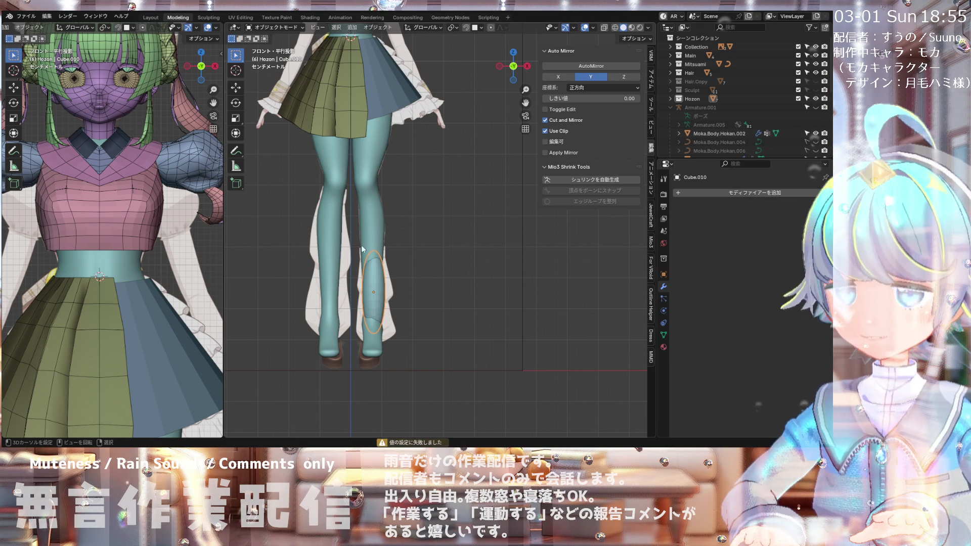
Step: Select the translucent lower-leg ellipse (Cube.010) and scale it to 1.377 in front view
scroll(365, 301, "up", 4)
left_click(365, 301)
left_click(365, 301)
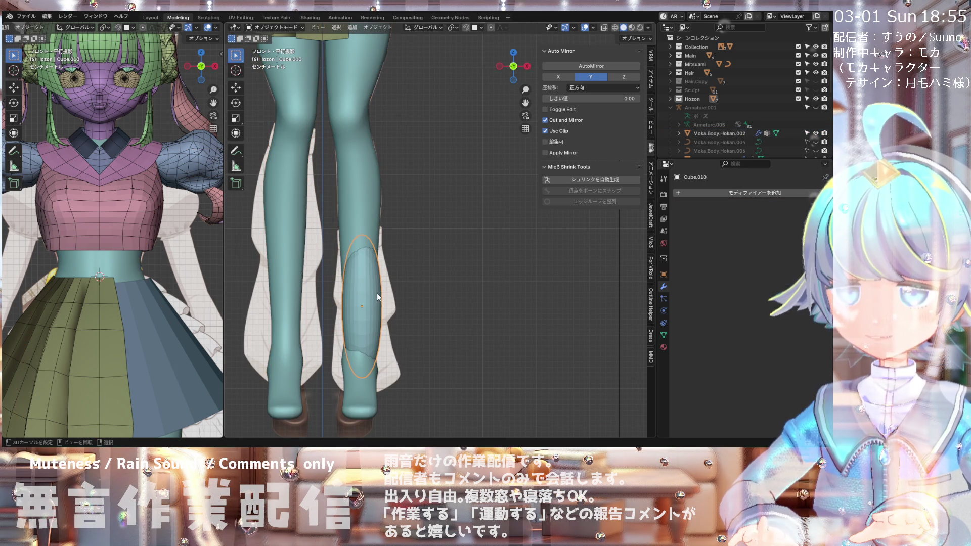
mouse_move(343, 172)
middle_mouse_down()
mouse_move(262, 167)
mouse_move(357, 168)
mouse_move(346, 168)
middle_mouse_up()
key("KP_1")
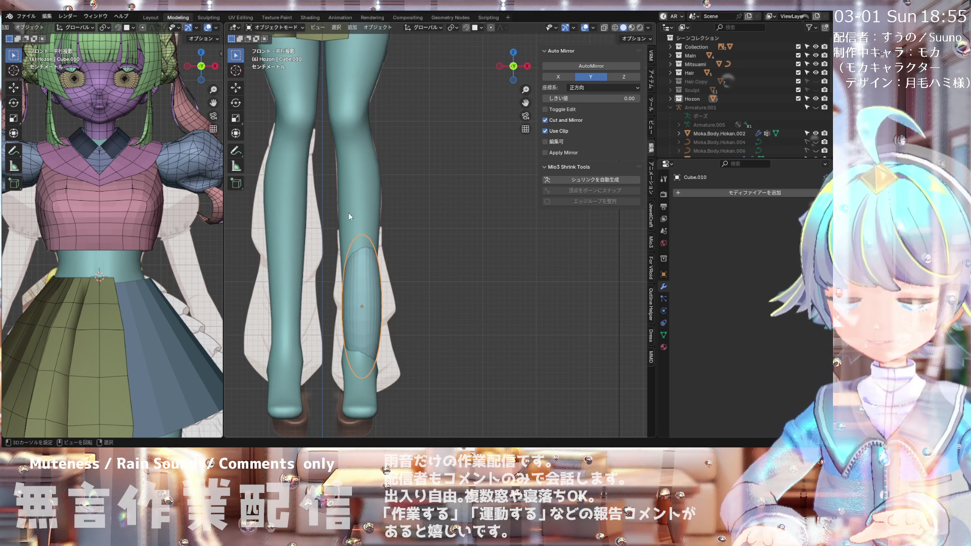
key("s")
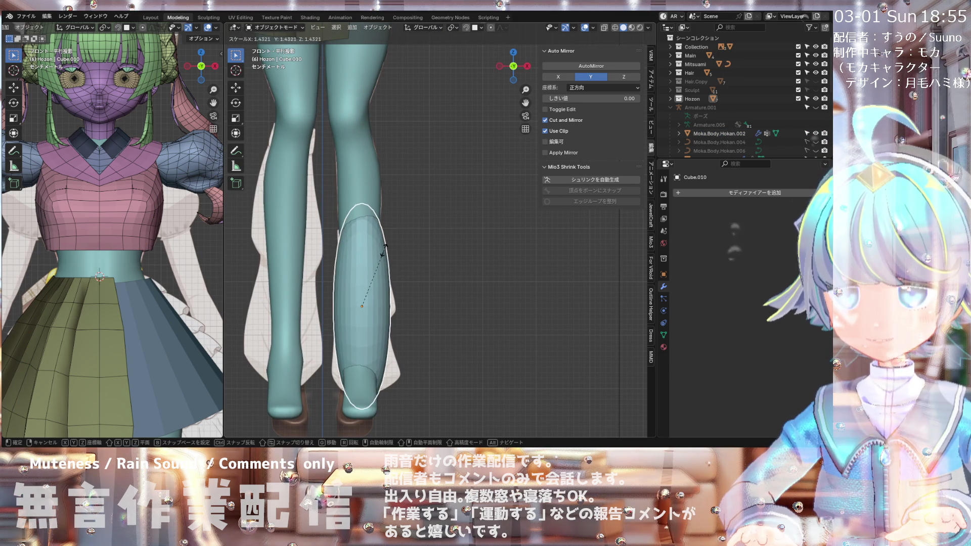
left_click(383, 251)
mouse_move(383, 251)
middle_mouse_down()
mouse_move(287, 259)
mouse_move(397, 252)
middle_mouse_up()
key("KP_1")
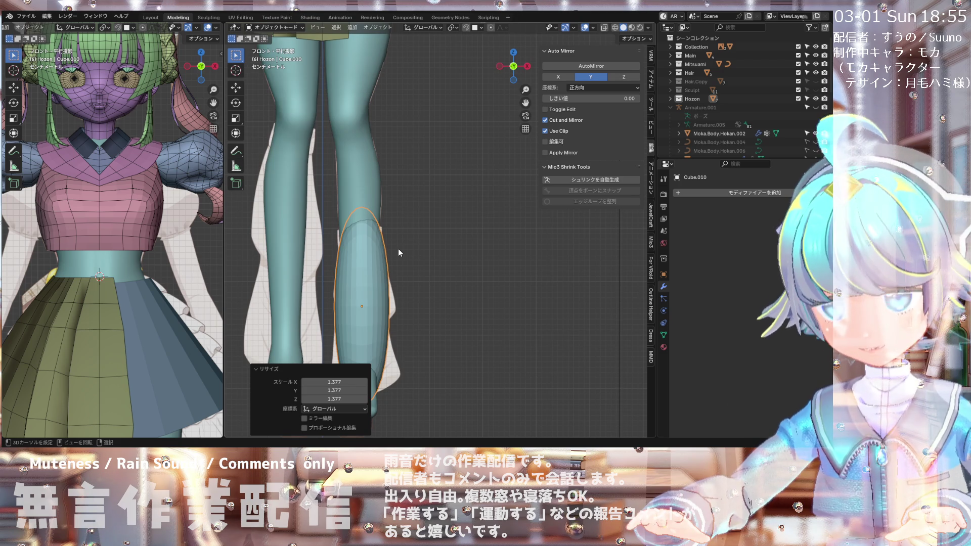
scroll(398, 248, "down", 8)
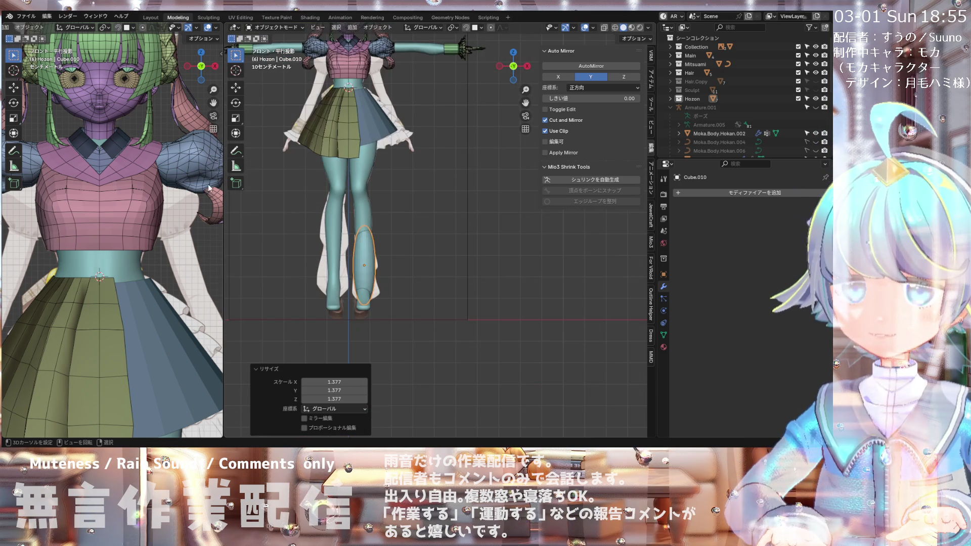
scroll(375, 199, "up", 5)
left_click(273, 27)
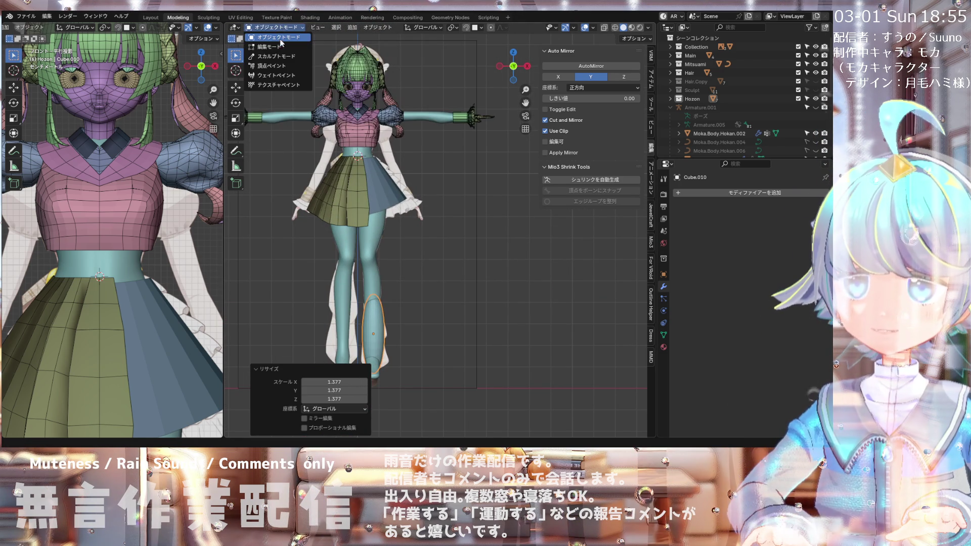
Step: Back in Object Mode, apply all transforms to the Cube.010 leg ellipse
left_click(273, 52)
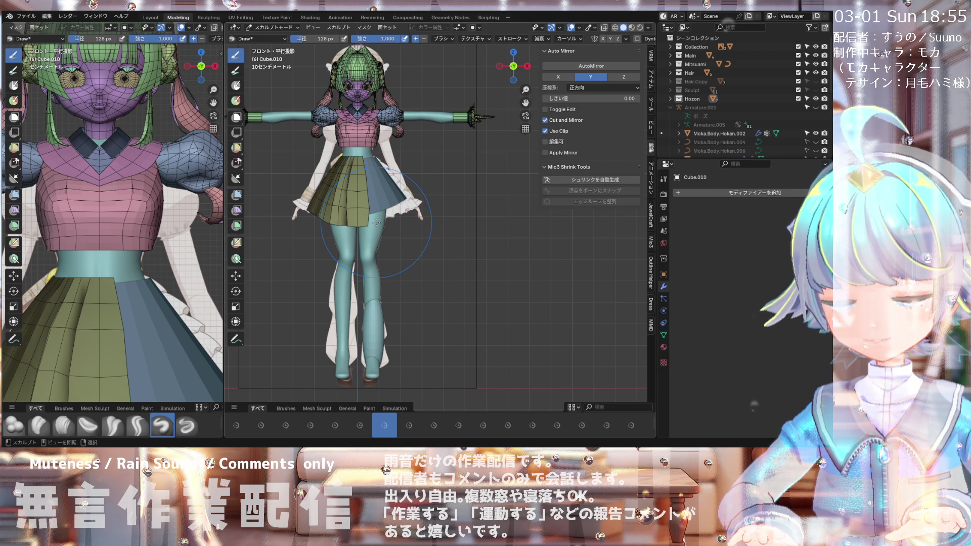
left_click(270, 26)
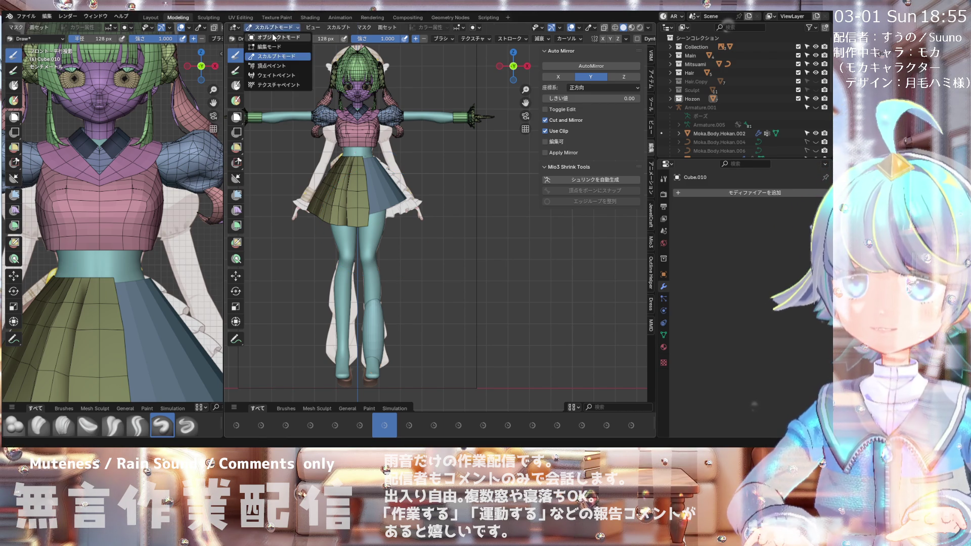
left_click(273, 38)
left_click(371, 317)
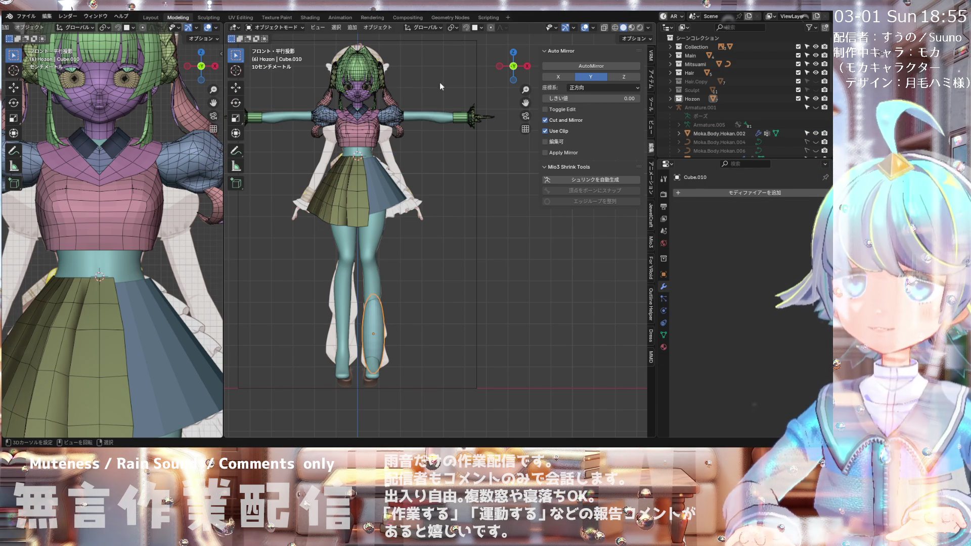
left_click(376, 27)
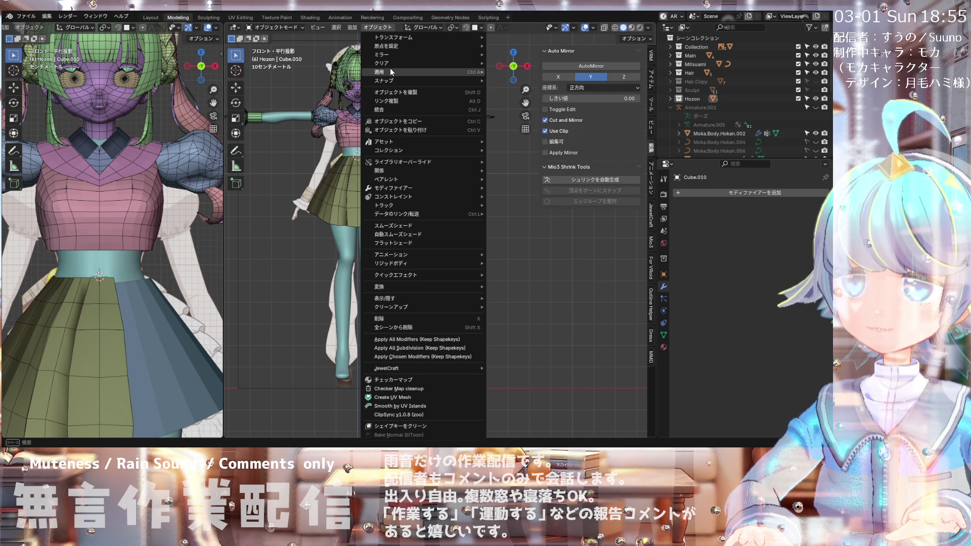
mouse_move(390, 72)
left_click(529, 101)
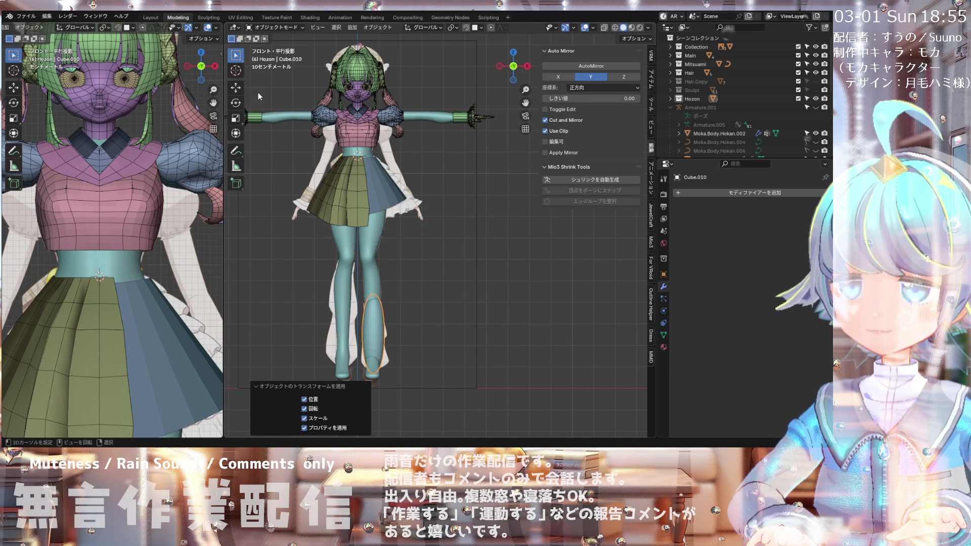
Step: Put the leg ellipse back into Sculpt Mode
left_click(268, 29)
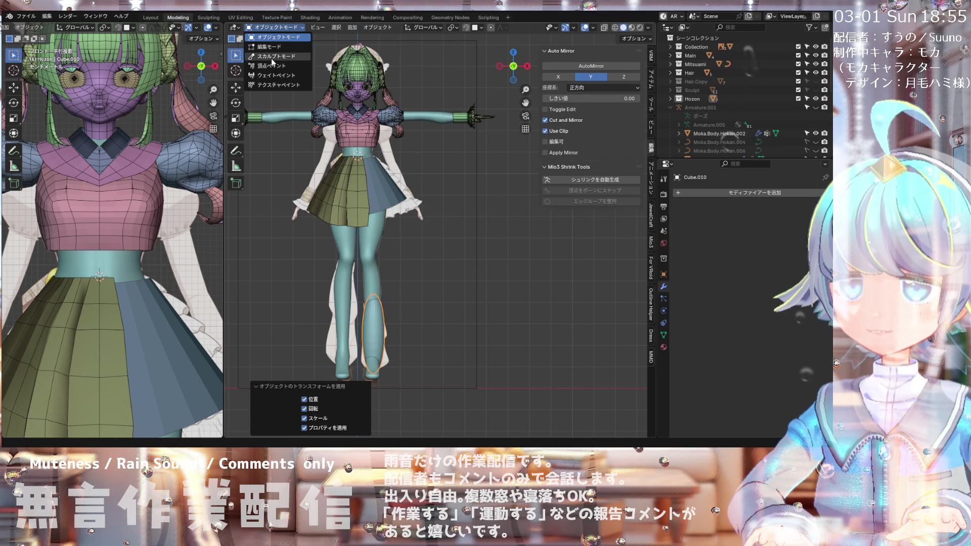
left_click(273, 57)
scroll(357, 319, "up", 4)
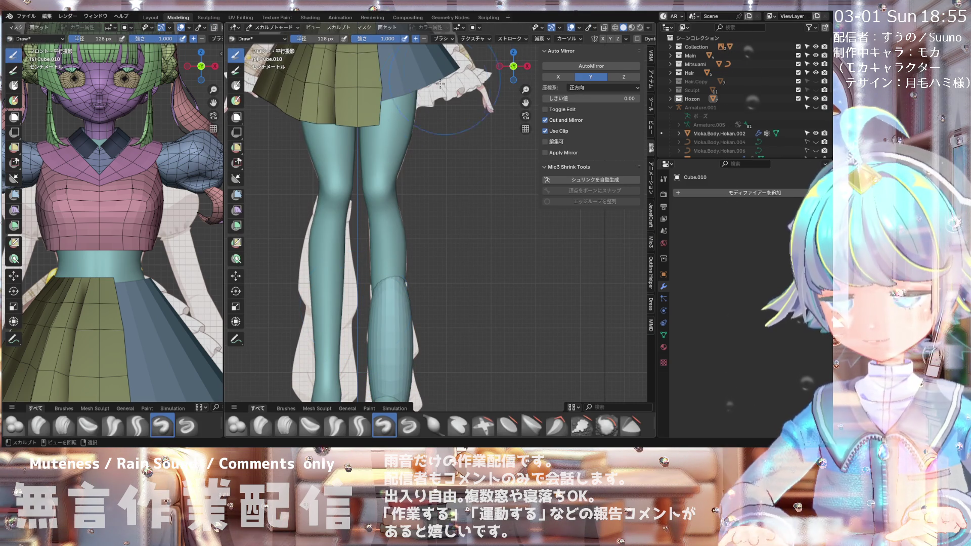
Step: Choose the Grab brush from the asset shelf with a 47 px radius
scroll(378, 206, "down", 5)
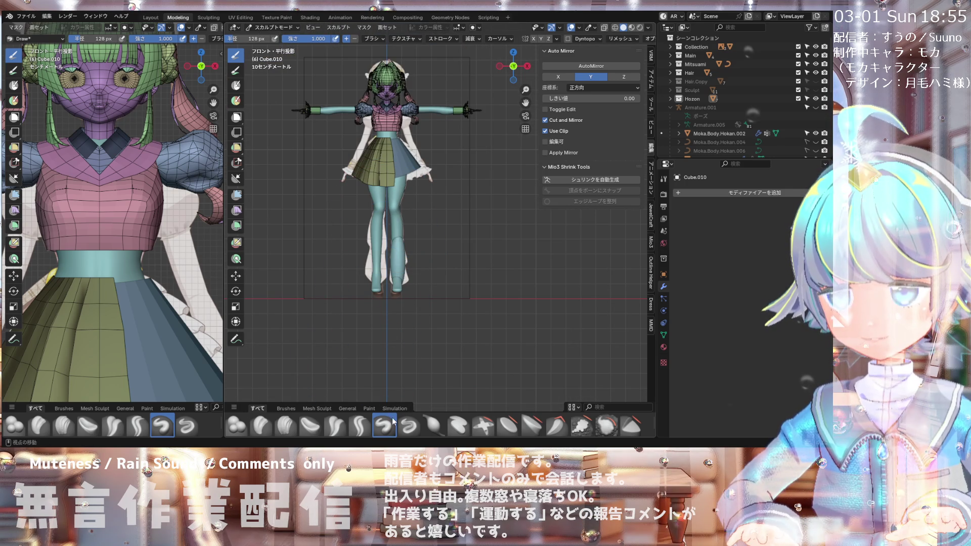
scroll(393, 423, "down", 1)
scroll(402, 422, "up", 1)
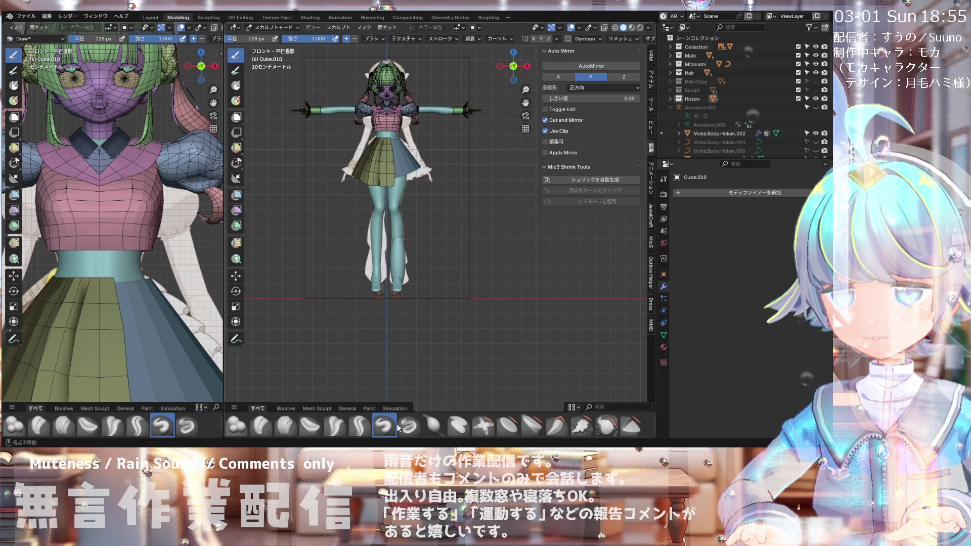
scroll(399, 428, "down", 1)
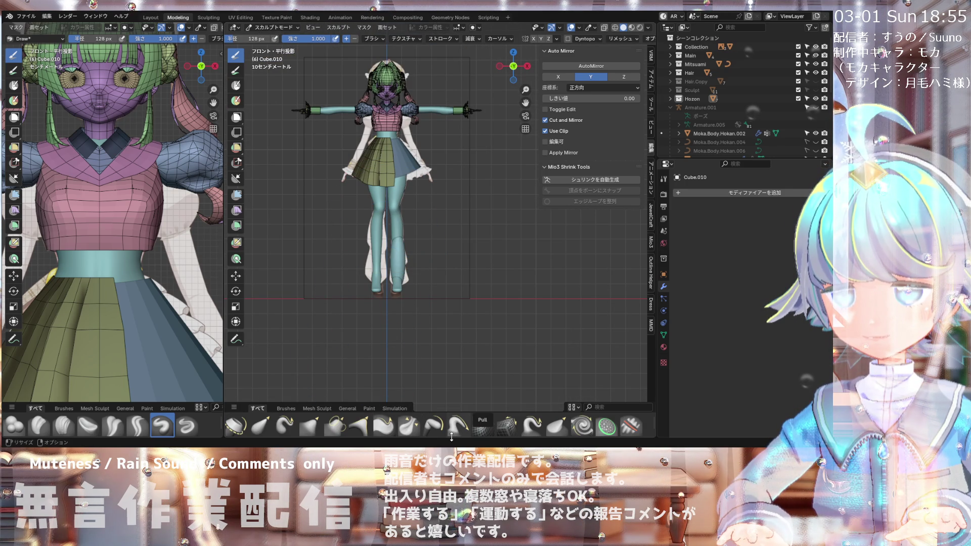
left_click(310, 425)
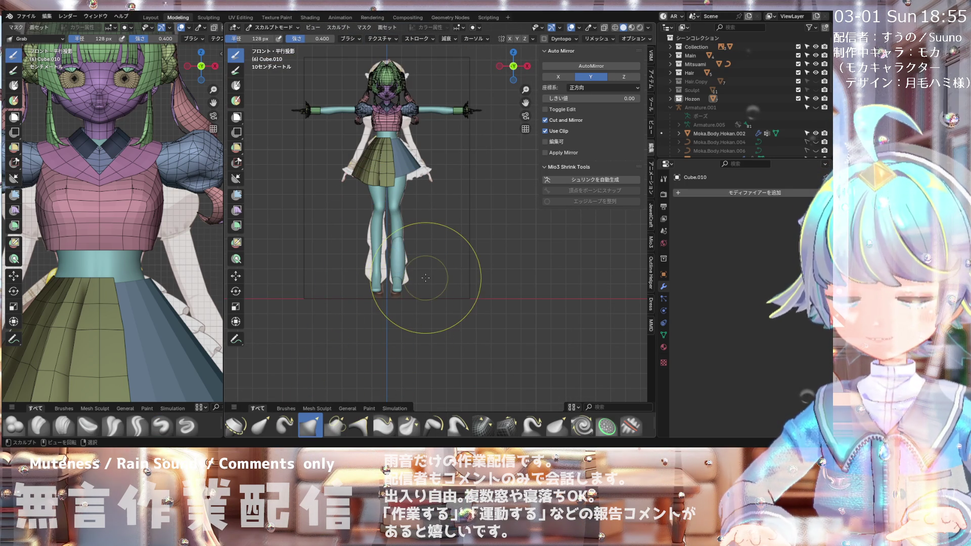
scroll(425, 278, "up", 4)
key("f")
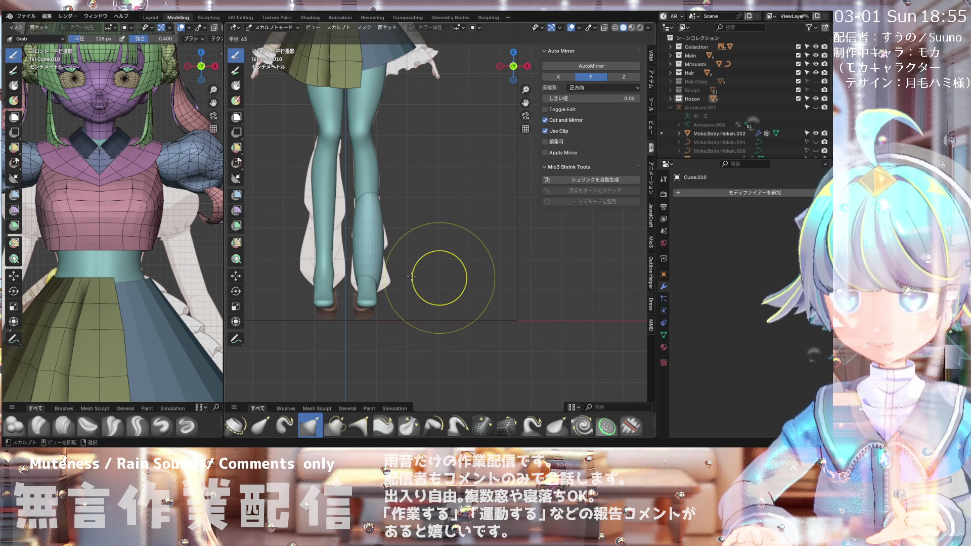
left_click(405, 276)
Step: Enlarge the Grab brush radius to 149 px and widen the left viewport
scroll(413, 243, "up", 4)
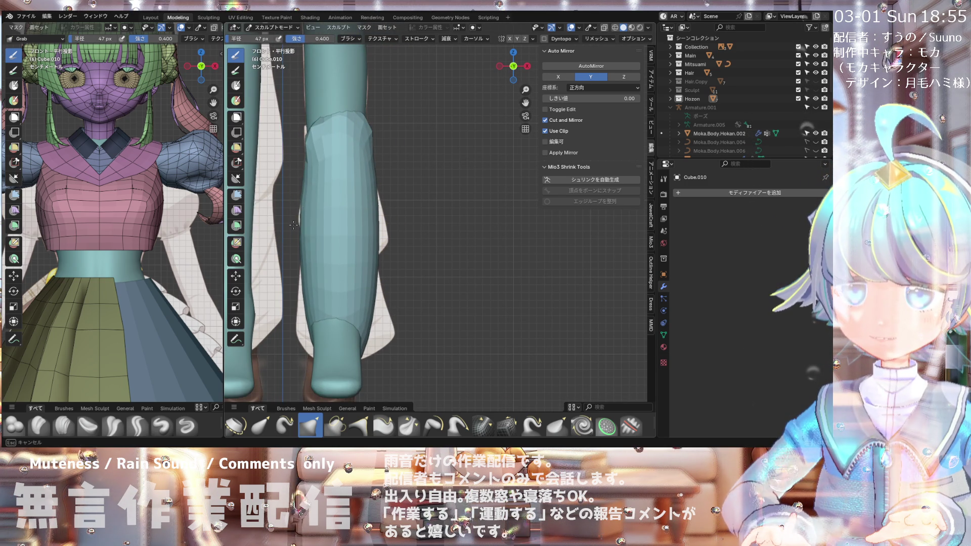
middle_click_drag(295, 217, 300, 214)
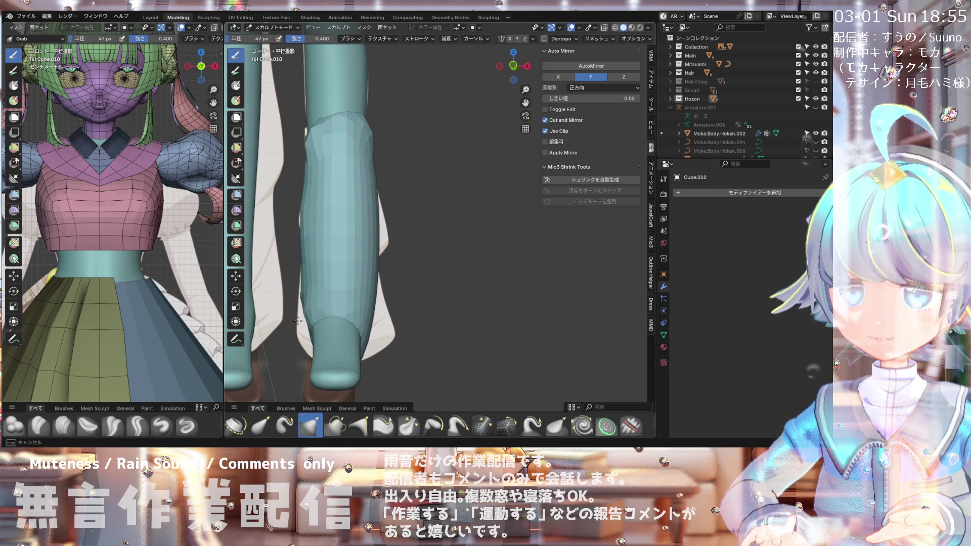
key("f")
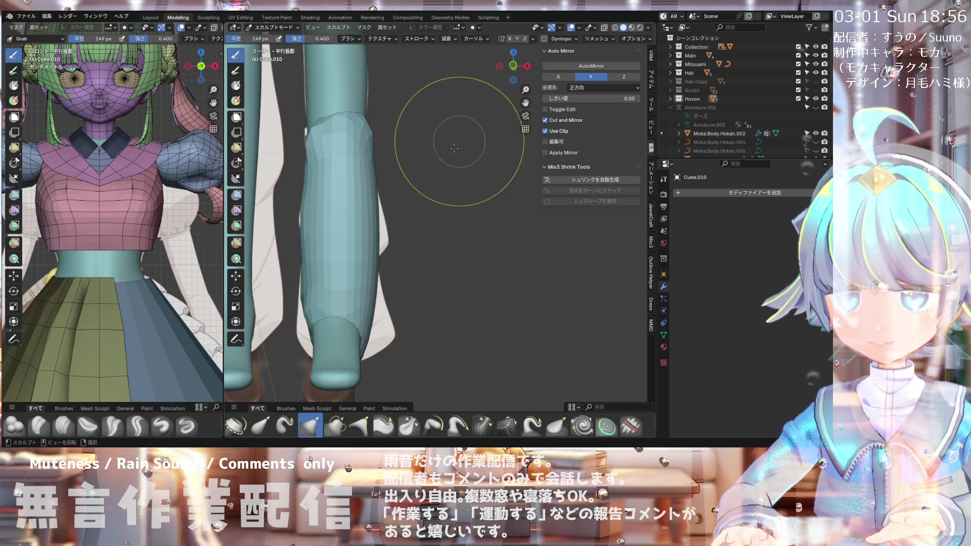
key("KP_1")
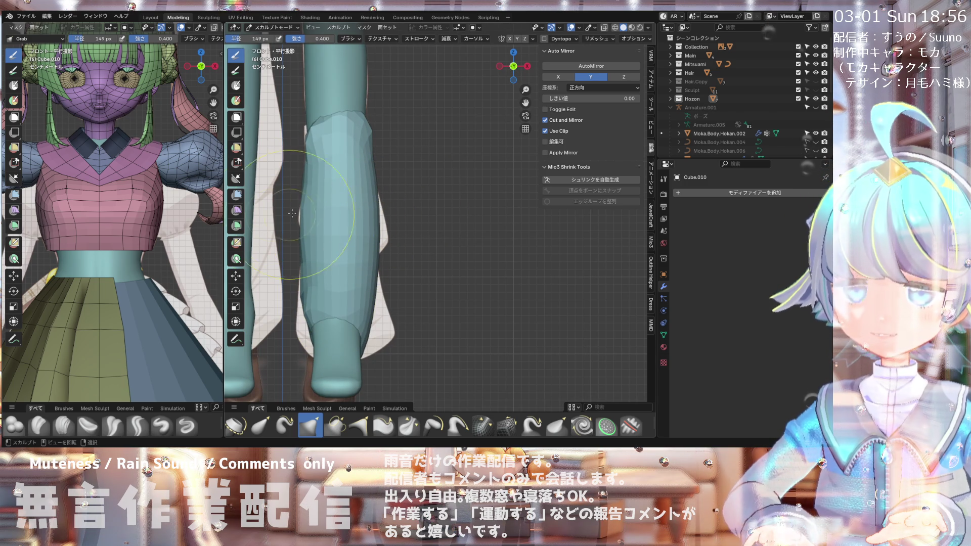
left_click_drag(223, 228, 292, 229)
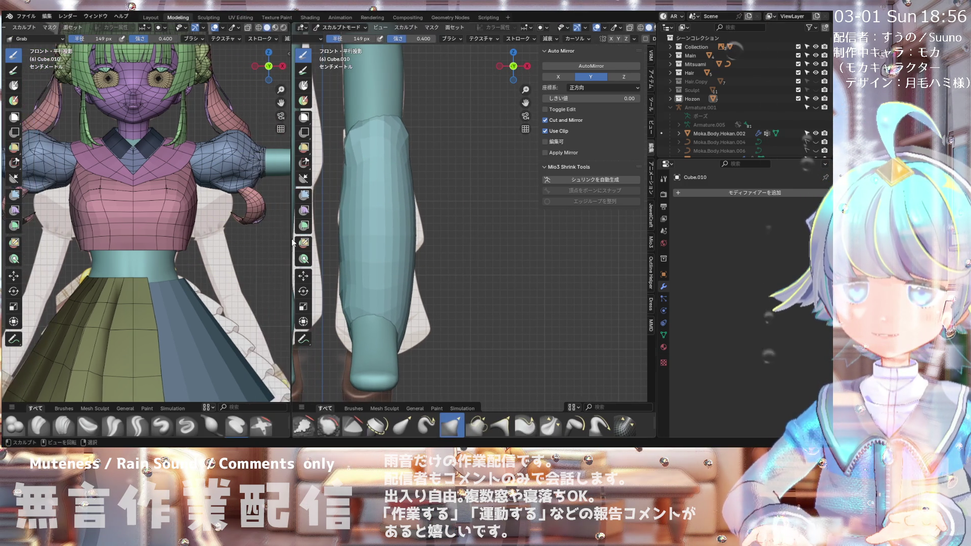
Step: In front view, grab the leg warmer's right and lower-right edges outward
scroll(221, 222, "down", 3)
middle_click_drag(394, 224, 411, 216, "shift")
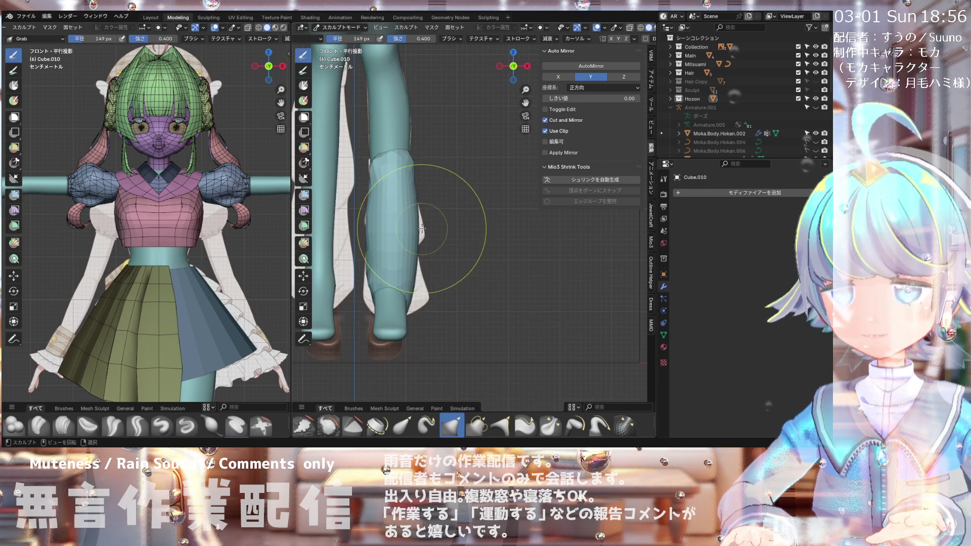
scroll(411, 216, "up", 1)
left_click_drag(424, 235, 459, 252)
scroll(422, 249, "up", 2)
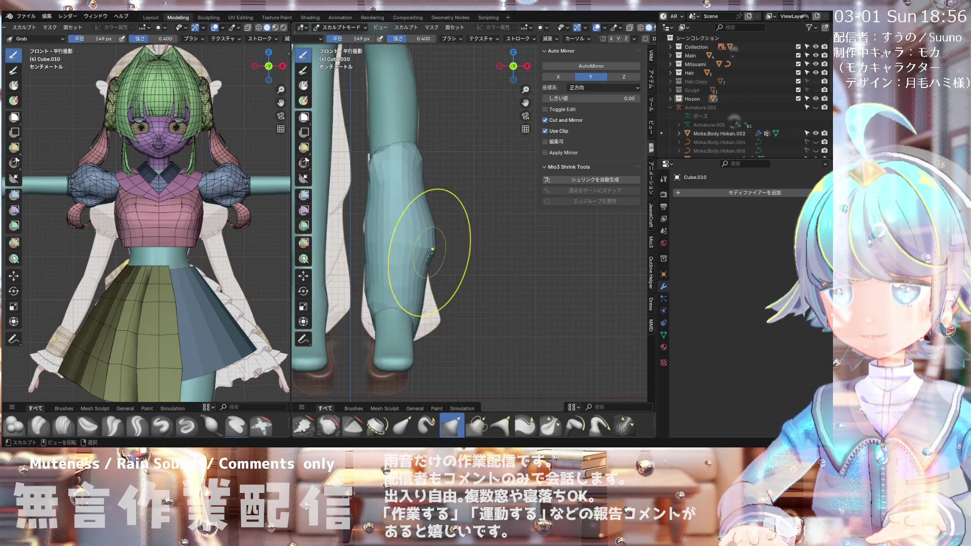
mouse_move(412, 303)
left_mouse_down()
mouse_move(455, 349)
mouse_move(502, 375)
mouse_move(403, 358)
mouse_move(431, 366)
left_mouse_up()
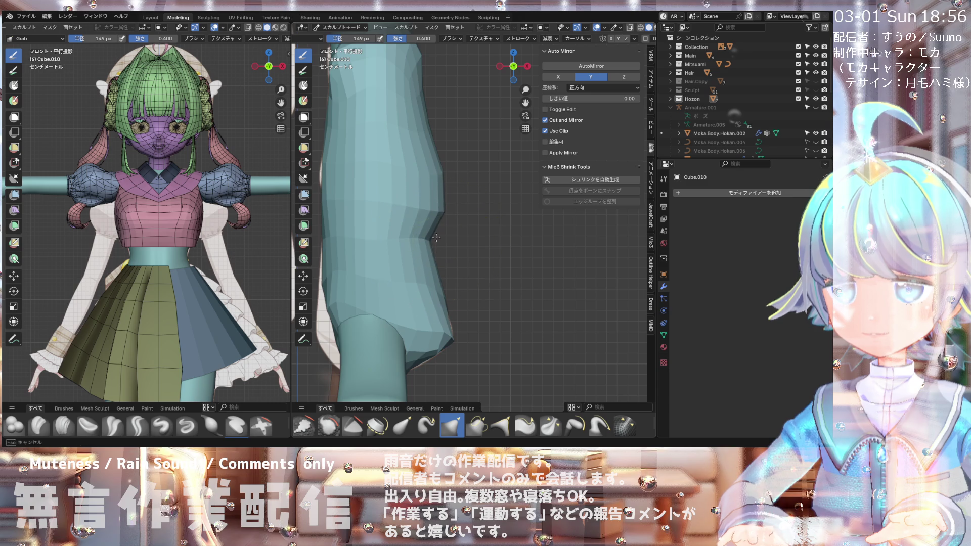
Step: In Right Orthographic view, pull the leg warmer's side outward to follow the calf
scroll(438, 239, "down", 2)
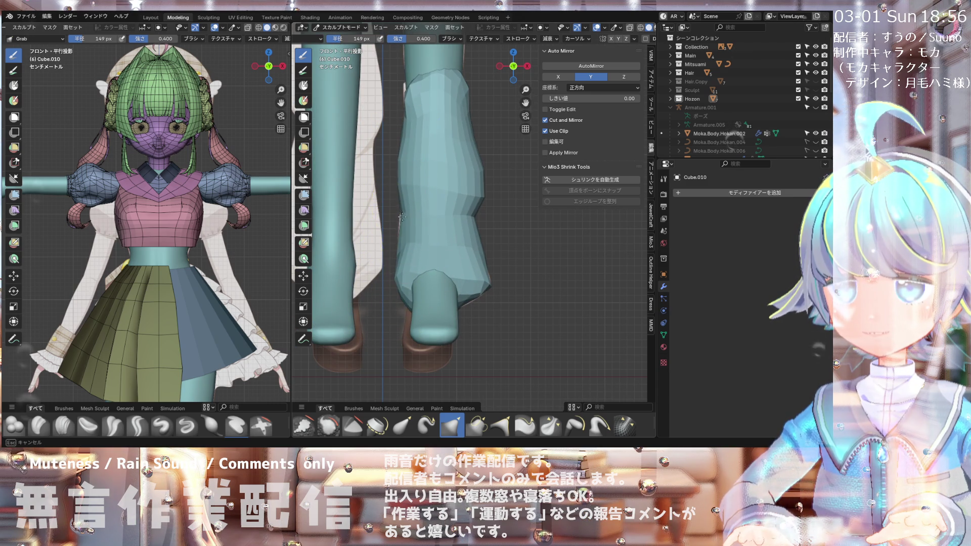
scroll(428, 155, "up", 3)
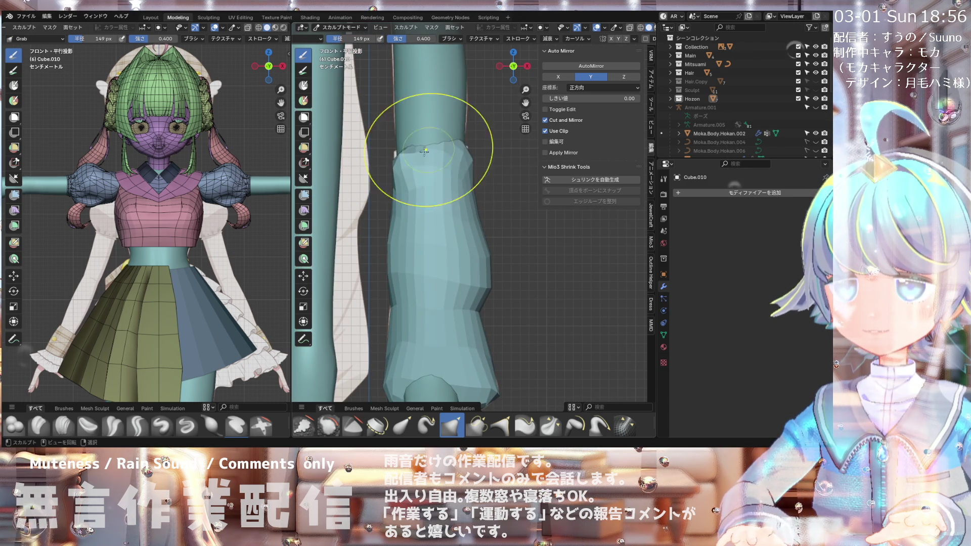
scroll(425, 192, "down", 2)
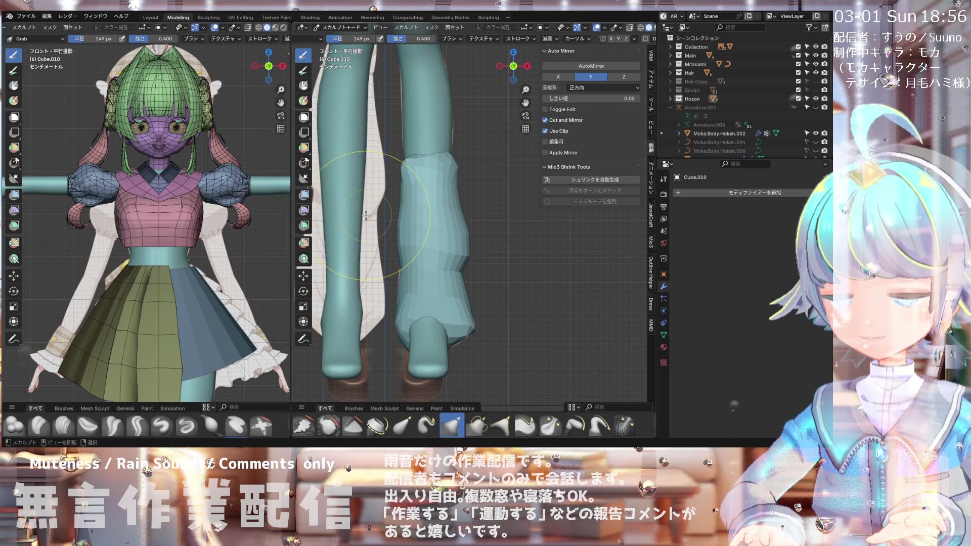
key("KP_3")
left_click_drag(491, 203, 497, 242)
left_click_drag(485, 282, 504, 290)
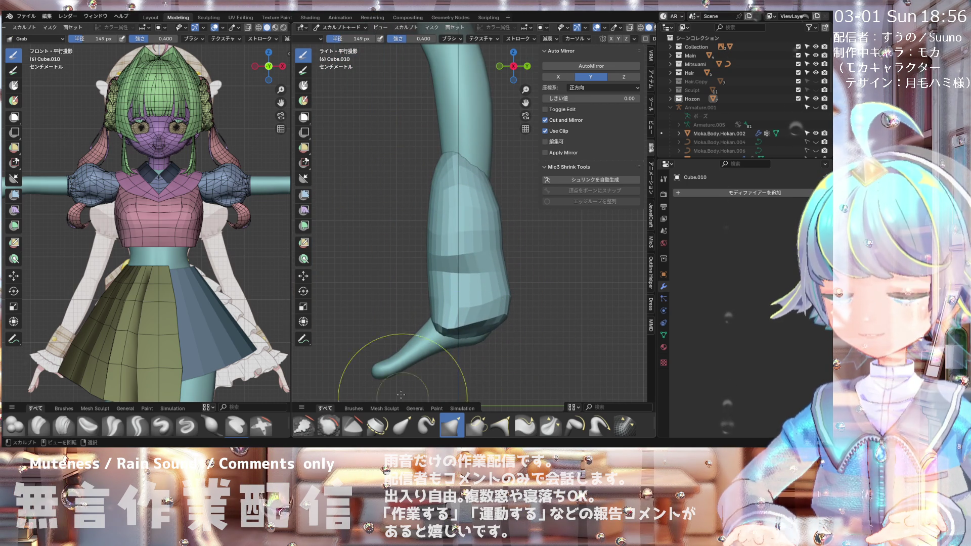
key("KP_1")
scroll(459, 335, "up", 2)
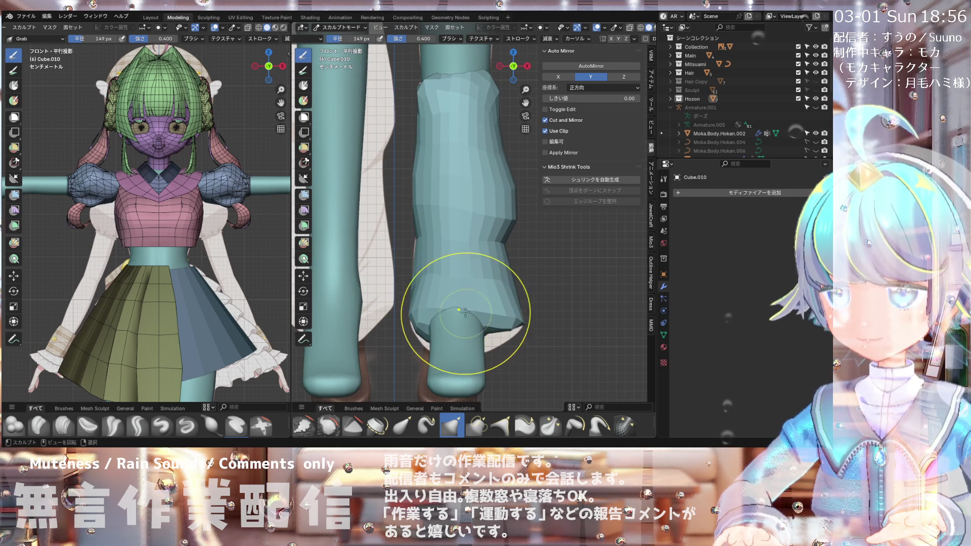
mouse_move(466, 314)
middle_mouse_down()
mouse_move(455, 308)
mouse_move(470, 316)
middle_mouse_up()
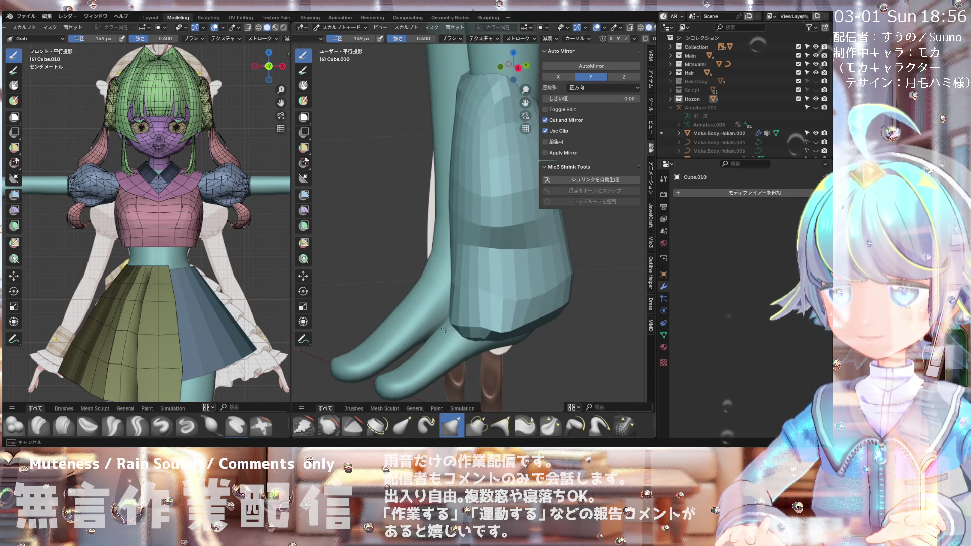
key("KP_1")
middle_click_drag(420, 335, 420, 322)
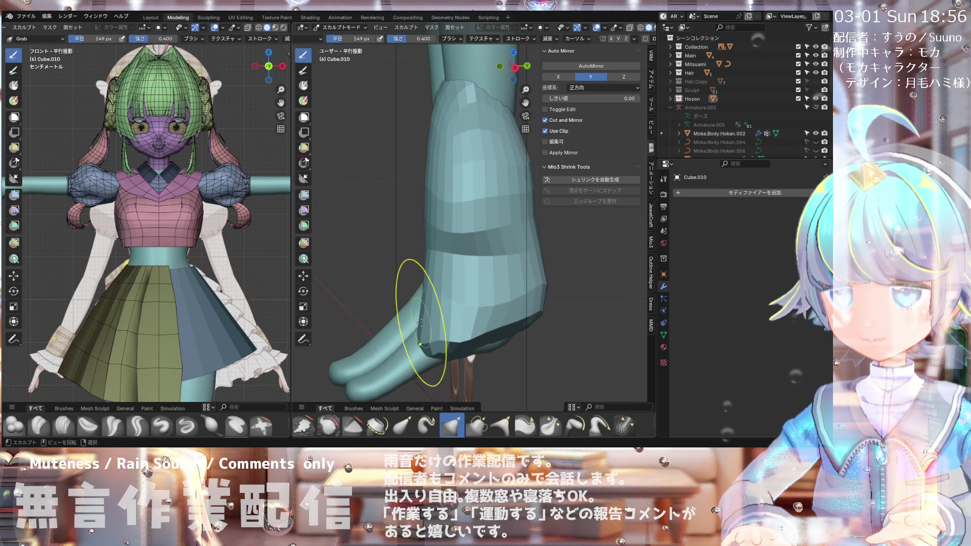
middle_click_drag(459, 246, 503, 218)
middle_click_drag(390, 293, 401, 321)
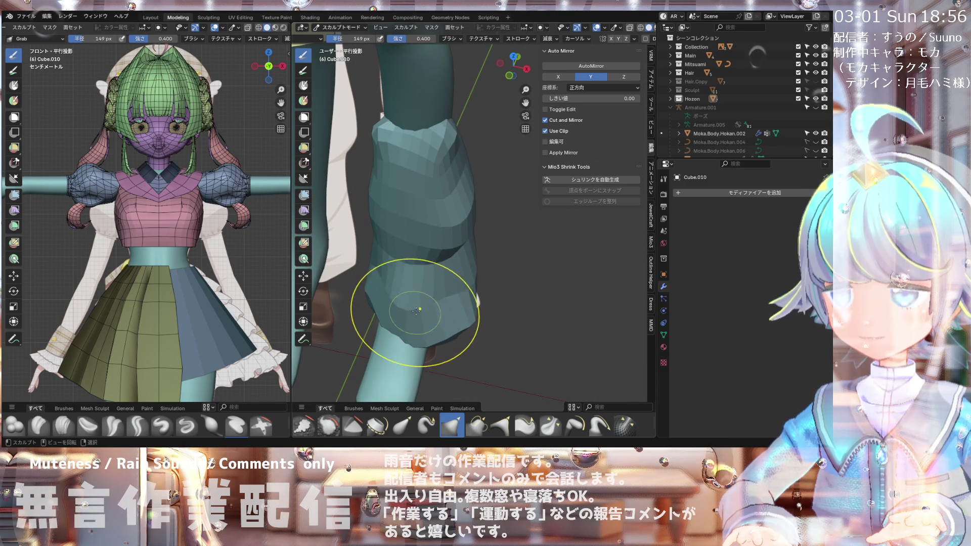
key("KP_1")
mouse_move(402, 330)
middle_mouse_down()
mouse_move(393, 359)
mouse_move(377, 341)
middle_mouse_up()
key("KP_1")
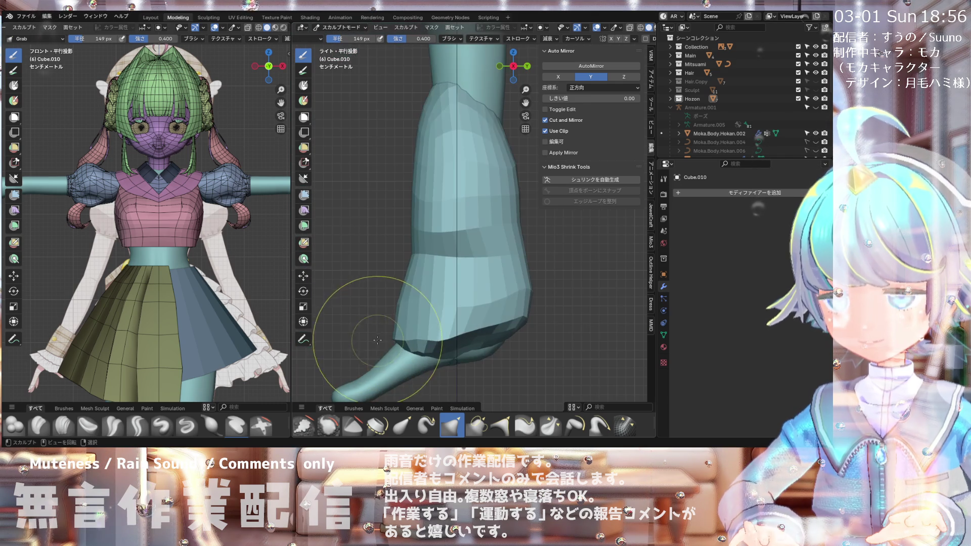
mouse_move(553, 249)
middle_mouse_down("alt")
mouse_move(455, 217)
mouse_move(466, 119)
mouse_move(473, 187)
mouse_move(534, 197)
mouse_move(539, 218)
middle_mouse_up("alt")
scroll(534, 197, "down", 3)
scroll(540, 218, "down", 4)
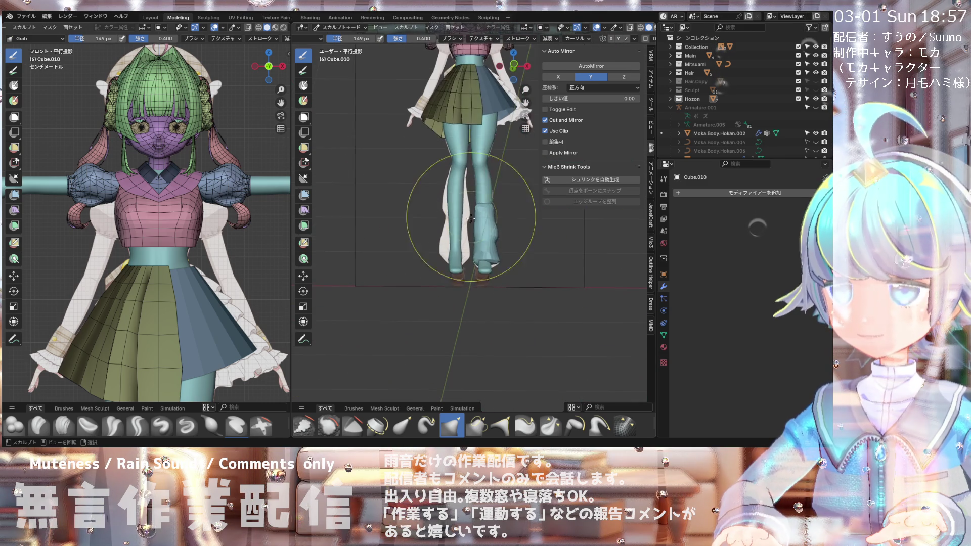
key("KP_1")
scroll(465, 233, "up", 4)
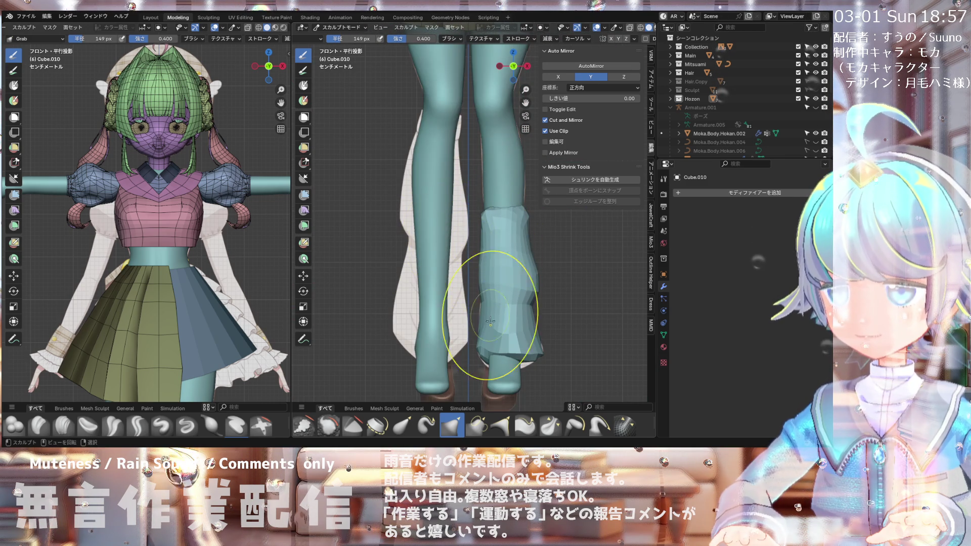
scroll(516, 364, "up", 1)
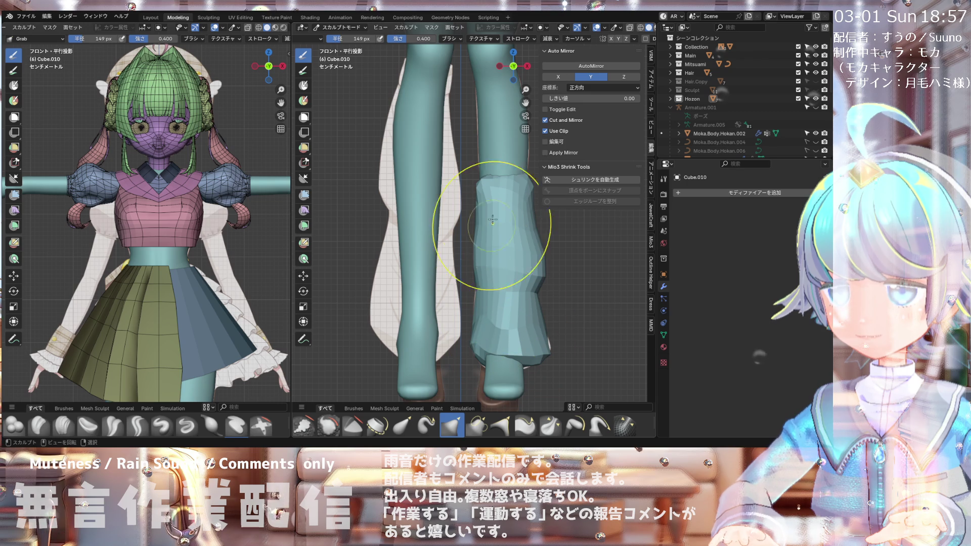
scroll(466, 207, "down", 2)
scroll(490, 197, "up", 1)
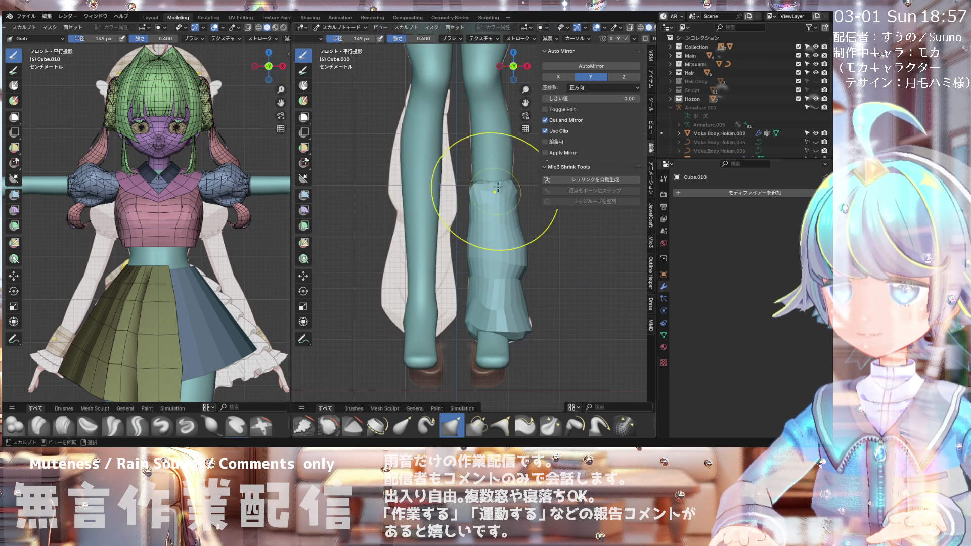
scroll(526, 201, "down", 3)
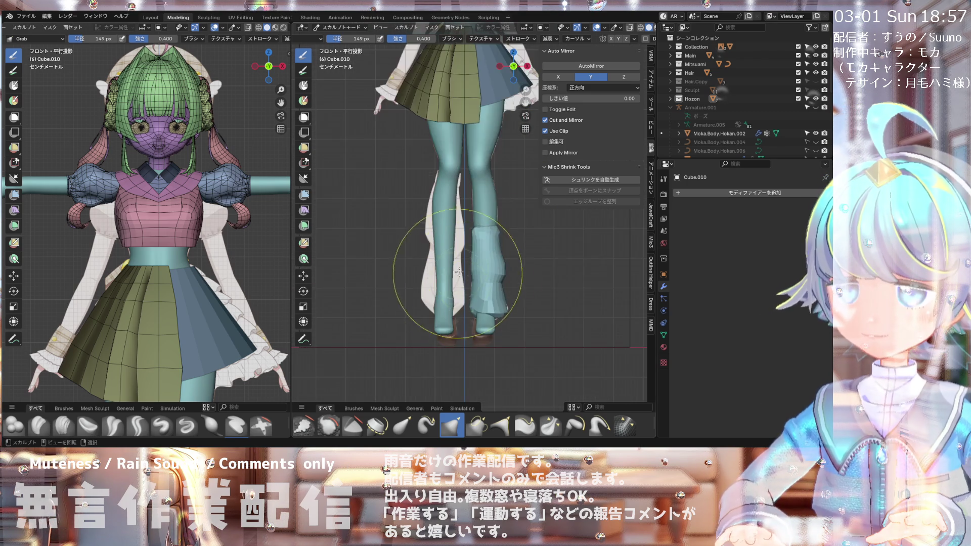
scroll(499, 250, "up", 4)
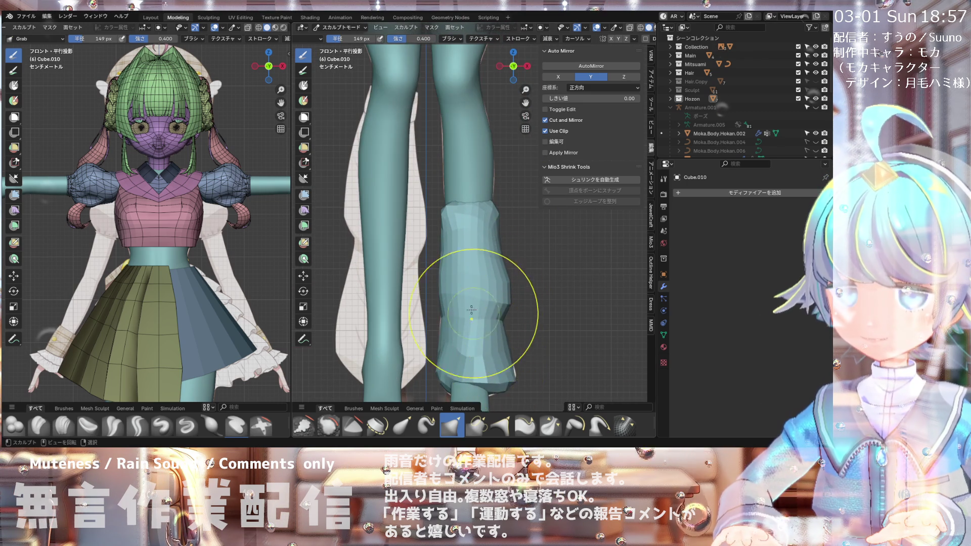
scroll(458, 375, "down", 5)
scroll(456, 254, "up", 3)
scroll(456, 254, "down", 1)
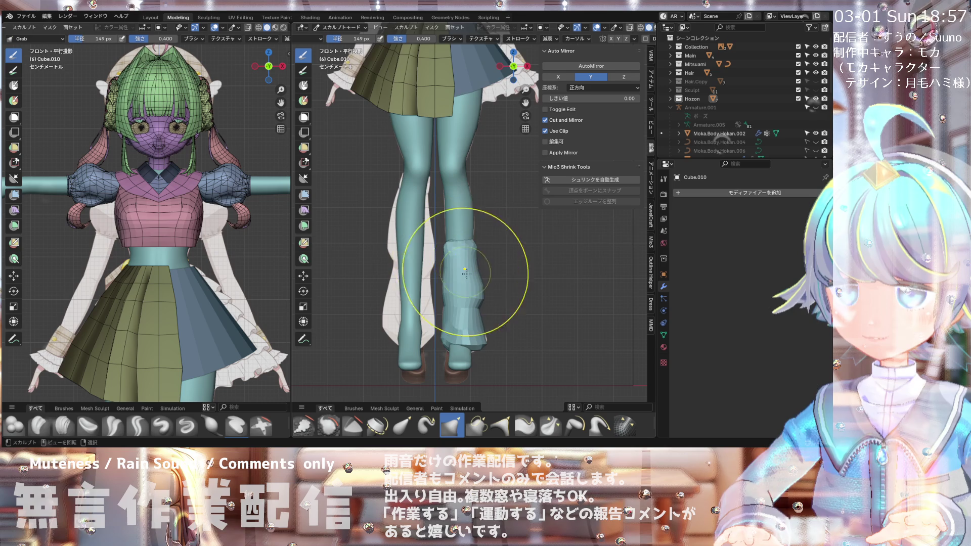
scroll(498, 216, "down", 2)
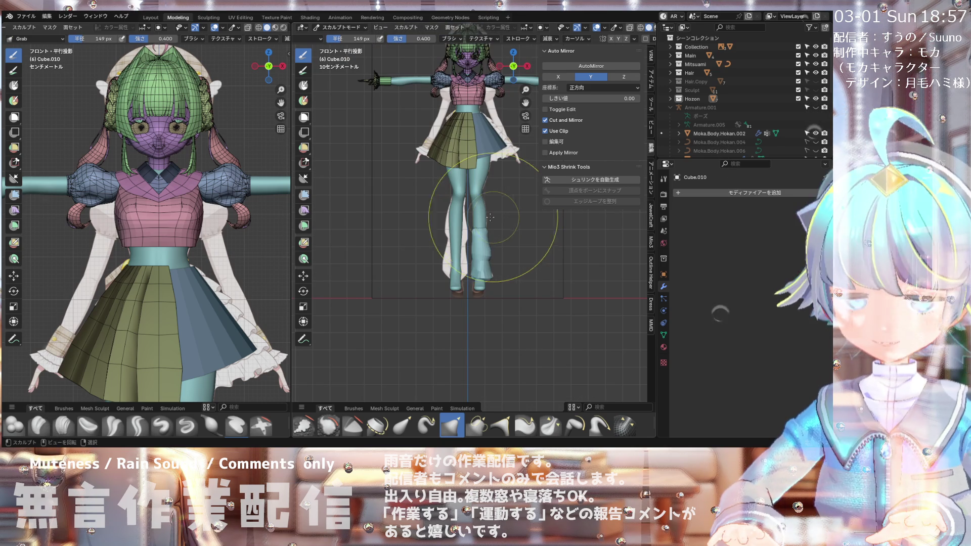
scroll(391, 238, "down", 2)
scroll(357, 227, "up", 4)
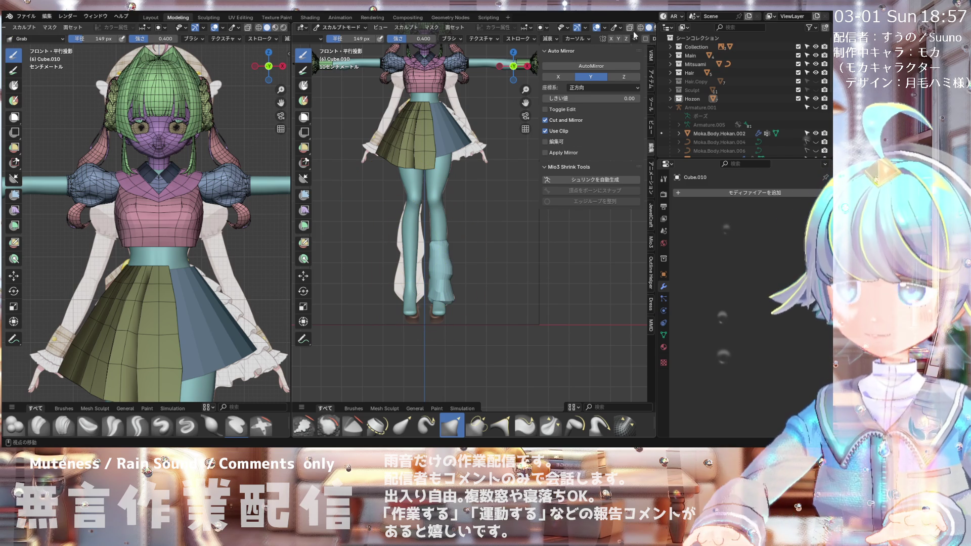
scroll(640, 38, "down", 2)
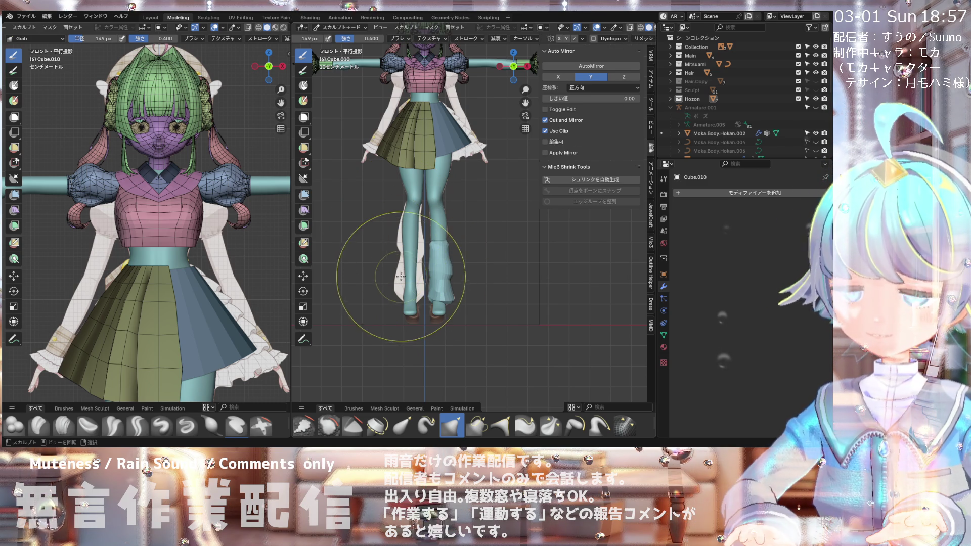
Step: Set a voxel size with R and remesh the leg warmer
key("r")
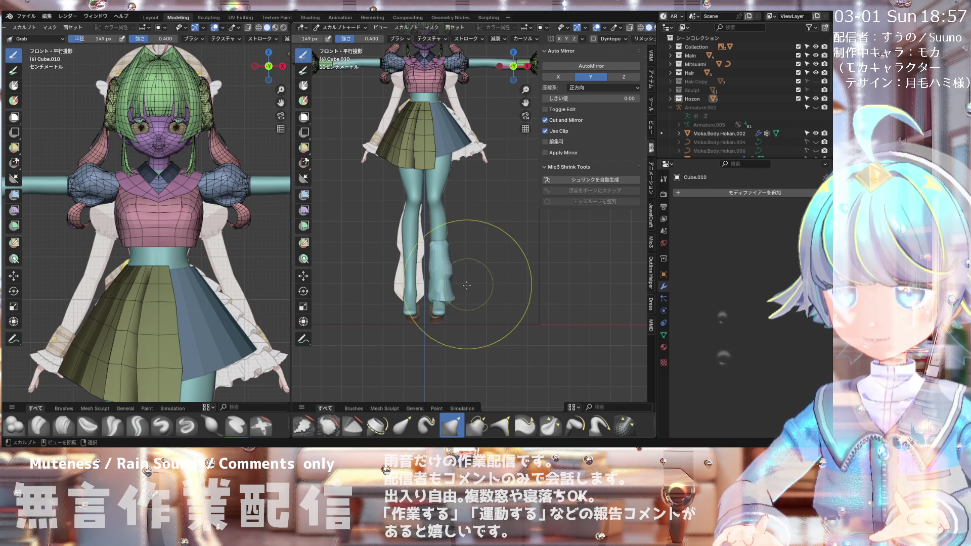
scroll(501, 280, "up", 8)
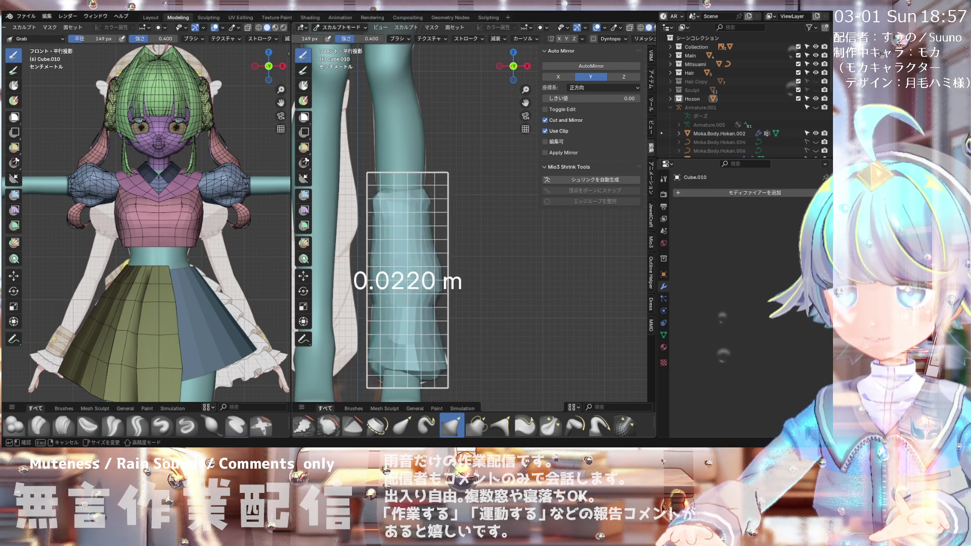
key("Return")
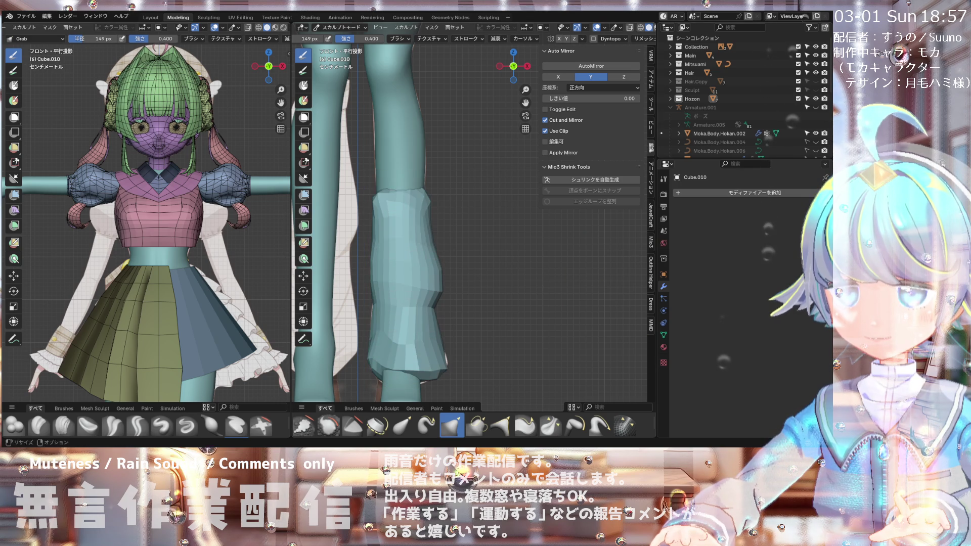
key("r")
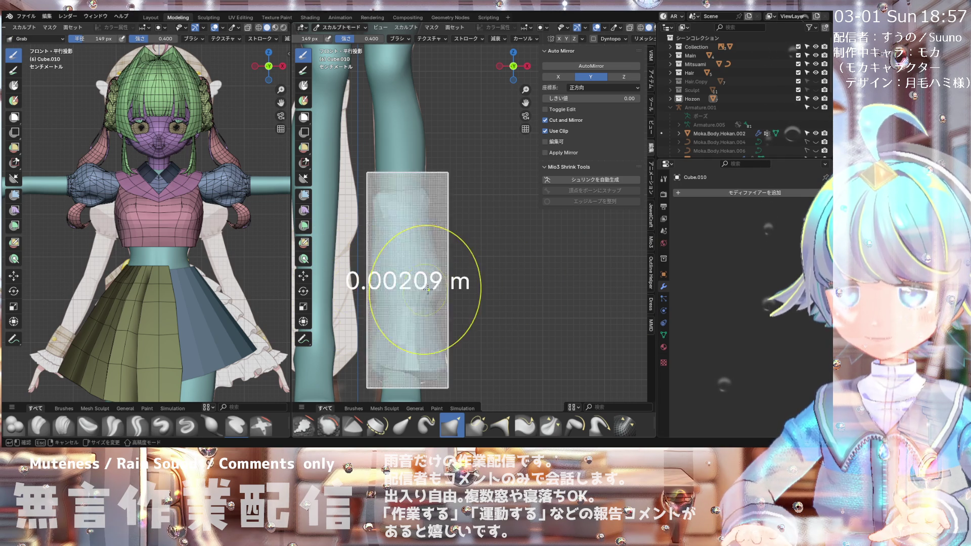
key("Escape")
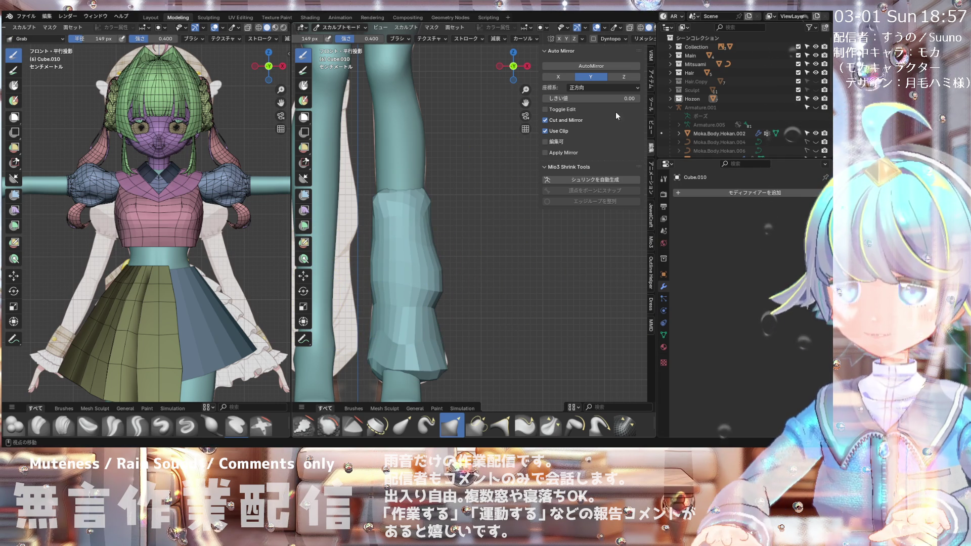
Step: Remesh the leg warmer at 0.006635 m voxel size and choose the Crease Polish brush
left_click(640, 41)
left_click(643, 103)
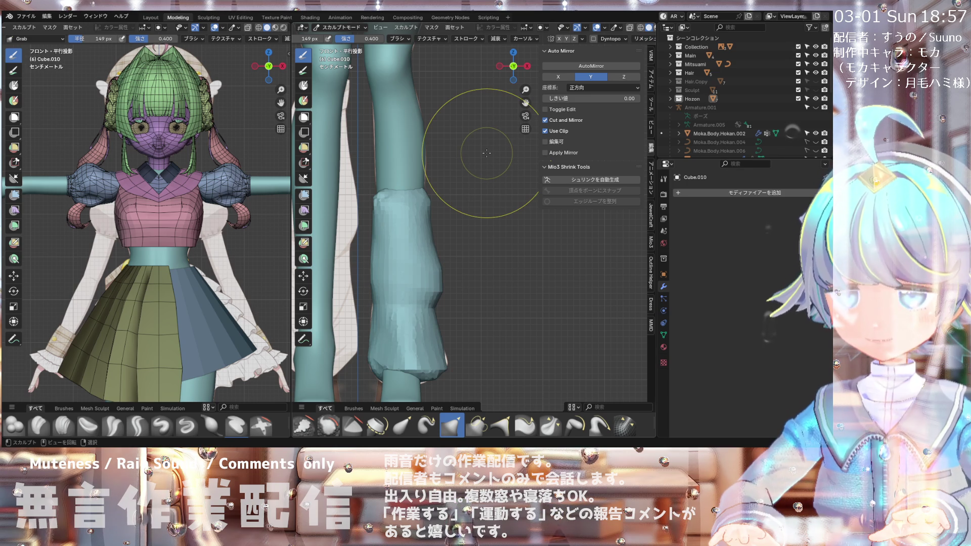
scroll(397, 431, "down", 3)
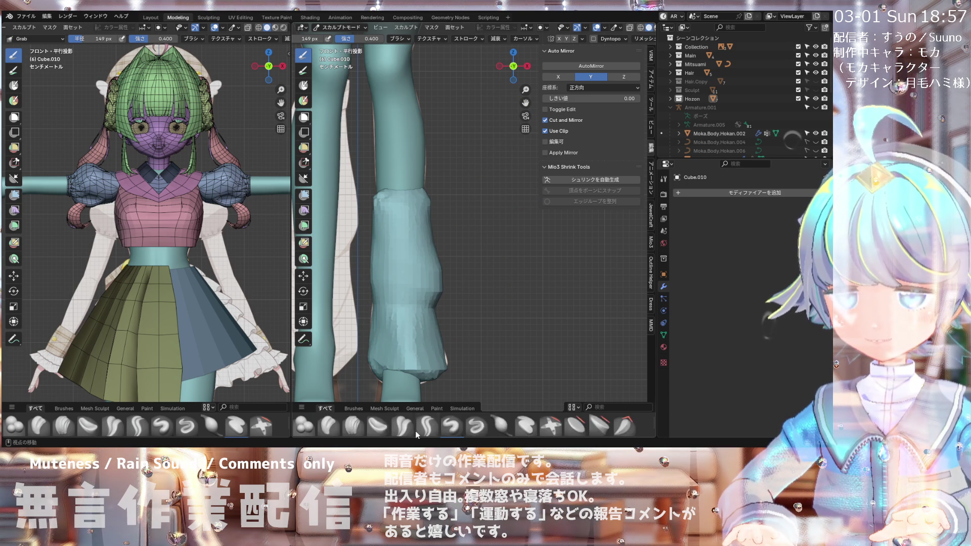
left_click(399, 429)
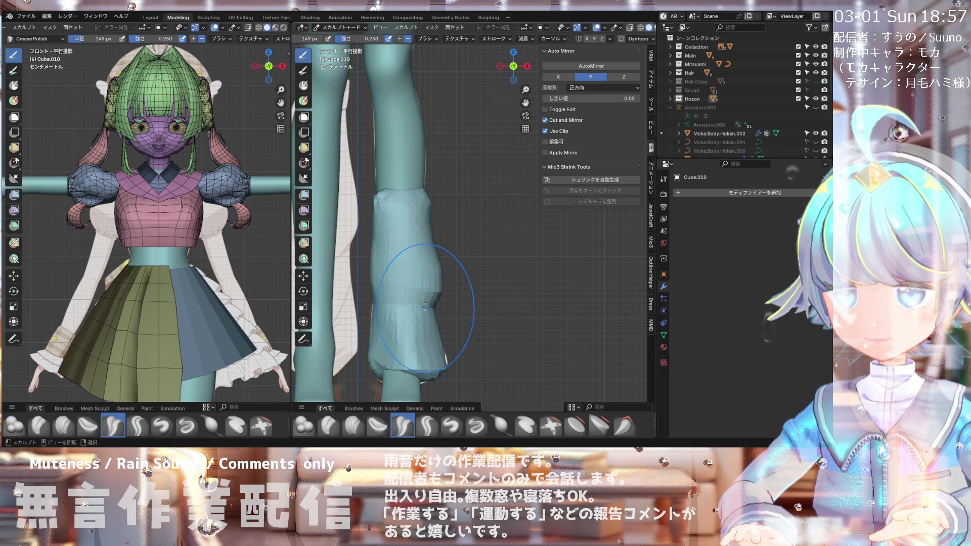
Step: Set the Crease Polish radius to 73 px and crease the upper and lower leg warmer
scroll(422, 322, "up", 2)
key("f")
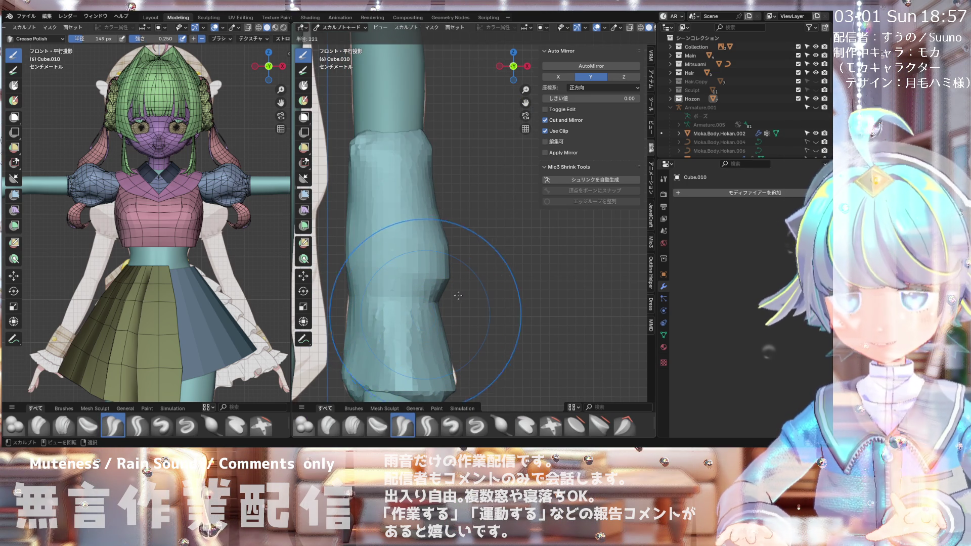
left_click(397, 338)
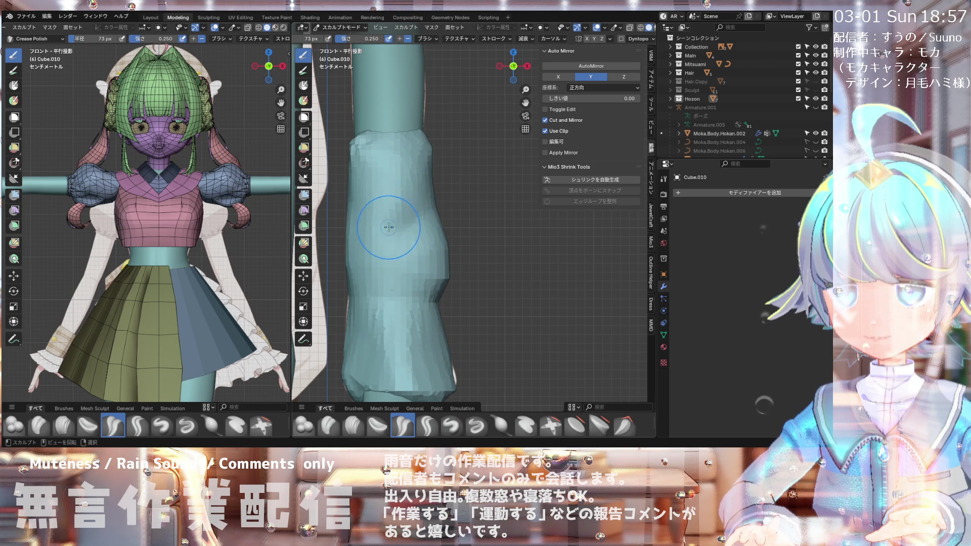
left_click_drag(390, 216, 365, 207)
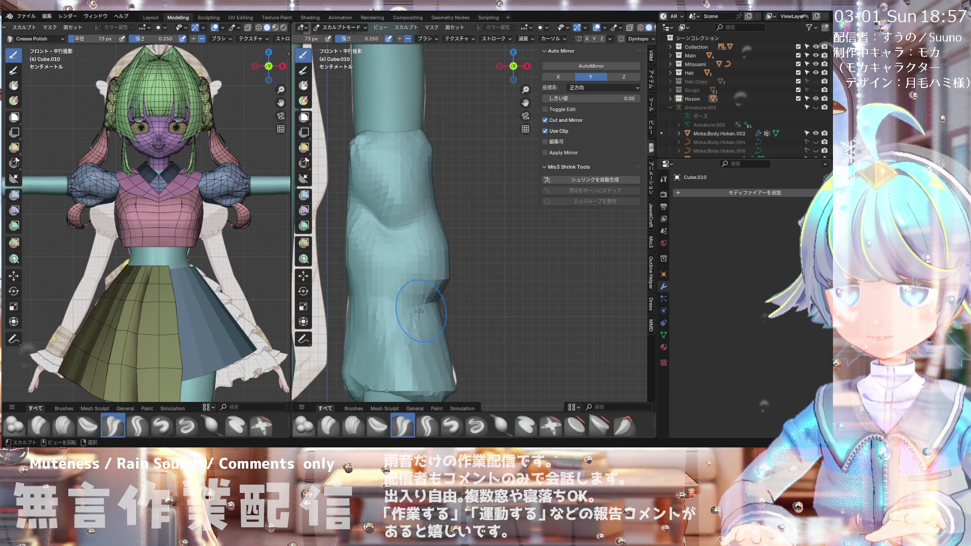
left_click_drag(387, 354, 381, 305)
Step: Smooth and reshape the leg warmer's lower-left folds, then choose the Draw brush
scroll(382, 306, "down", 2)
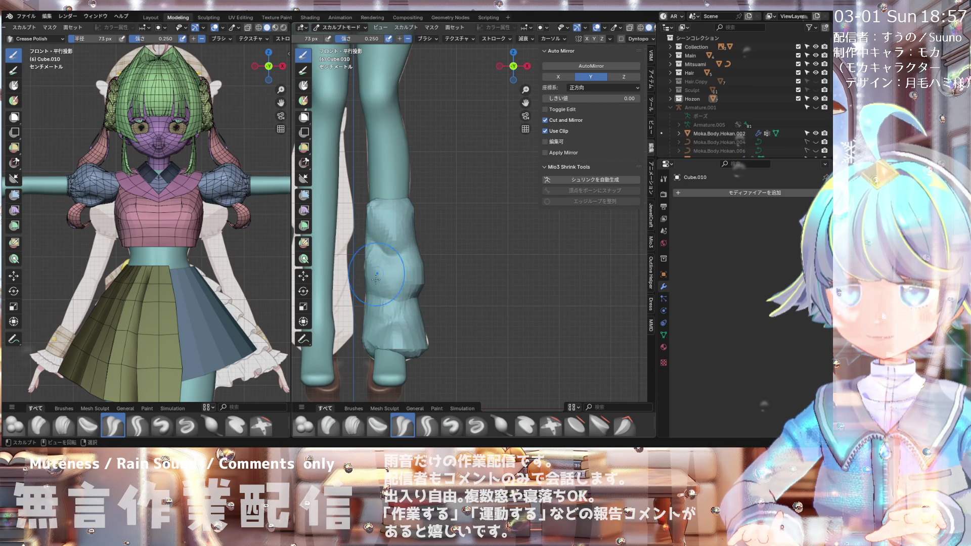
mouse_move(381, 314)
middle_mouse_down()
mouse_move(340, 327)
mouse_move(334, 314)
middle_mouse_up()
mouse_move(369, 274)
middle_mouse_down("alt")
mouse_move(443, 236)
mouse_move(334, 253)
middle_mouse_up("alt")
middle_click_drag(426, 248, 423, 249, "ctrl")
mouse_move(491, 242)
middle_mouse_down("ctrl")
mouse_move(437, 254)
mouse_move(423, 302)
mouse_move(433, 322)
mouse_move(471, 309)
middle_mouse_up("ctrl")
scroll(471, 308, "up", 2)
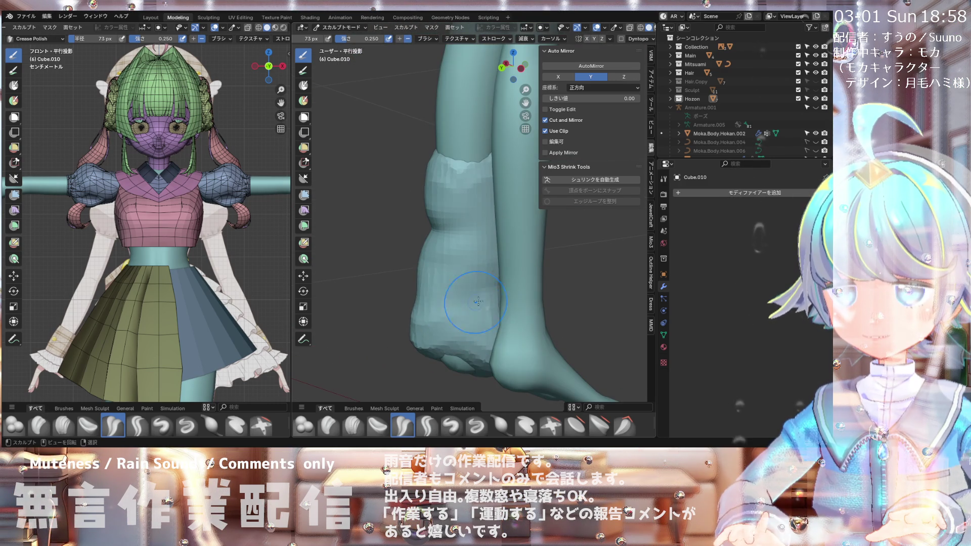
middle_click_drag(402, 299, 491, 312)
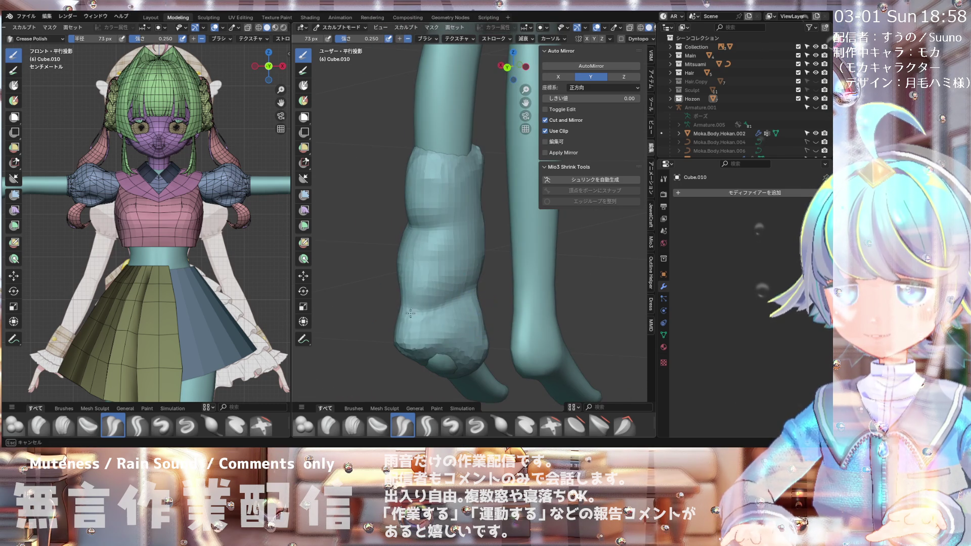
key("KP_1")
left_click_drag(370, 309, 386, 304)
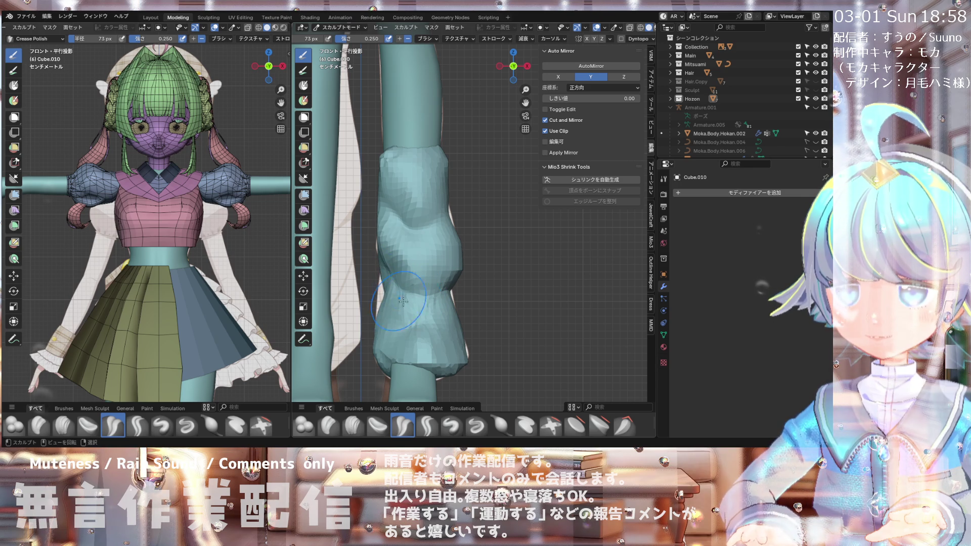
mouse_move(430, 280)
middle_mouse_down()
mouse_move(447, 287)
mouse_move(454, 272)
middle_mouse_up()
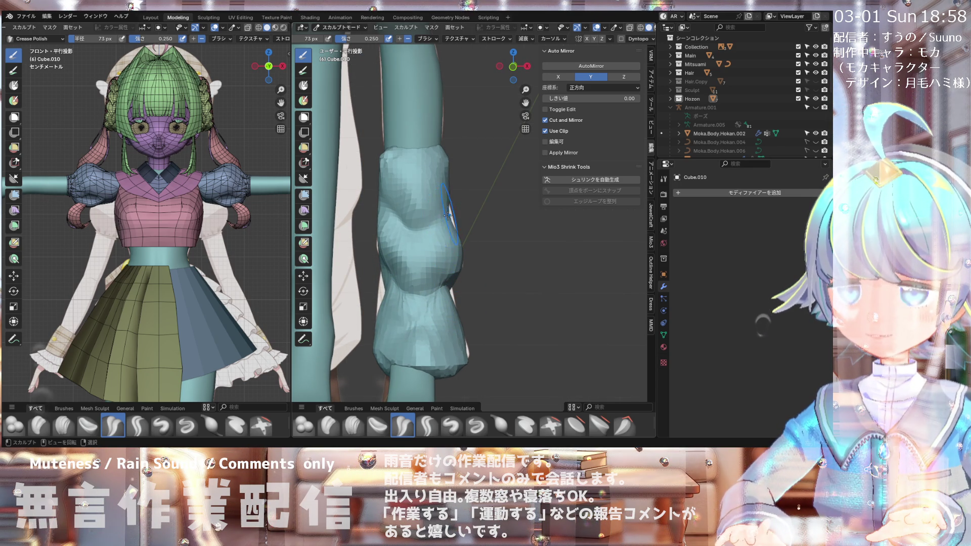
left_click_drag(386, 349, 384, 355)
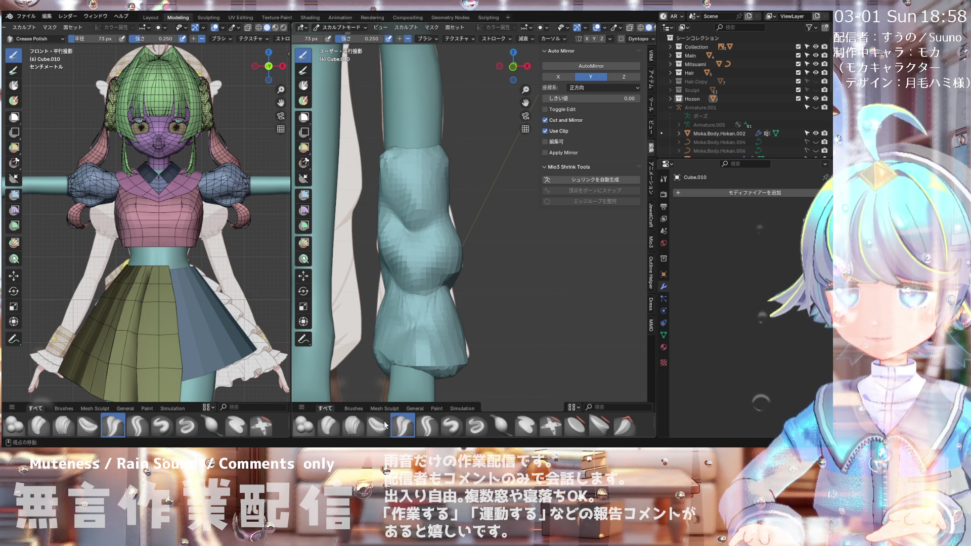
left_click(452, 426)
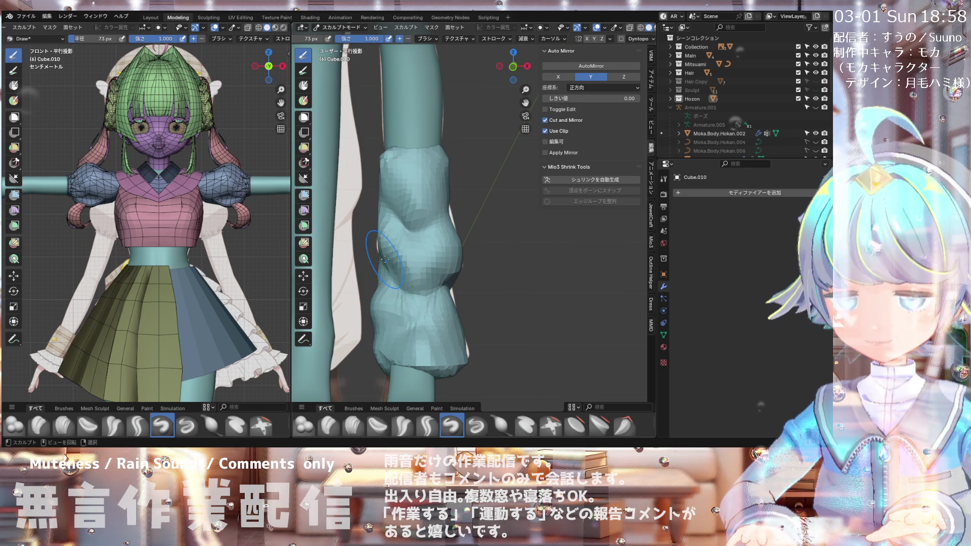
Step: Return to the front view of the leg warmer and choose the Crease Polish brush
key("KP_1")
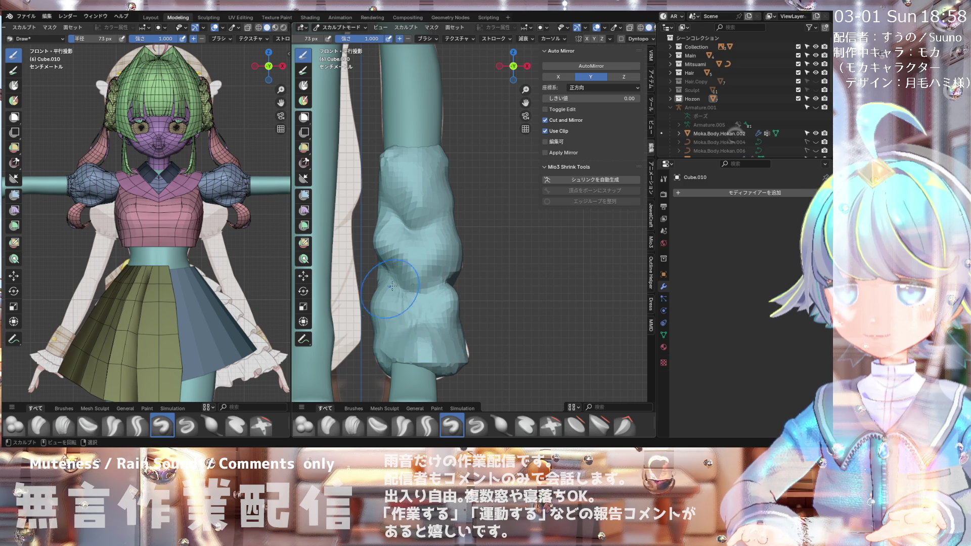
scroll(410, 243, "down", 1)
scroll(435, 326, "up", 1)
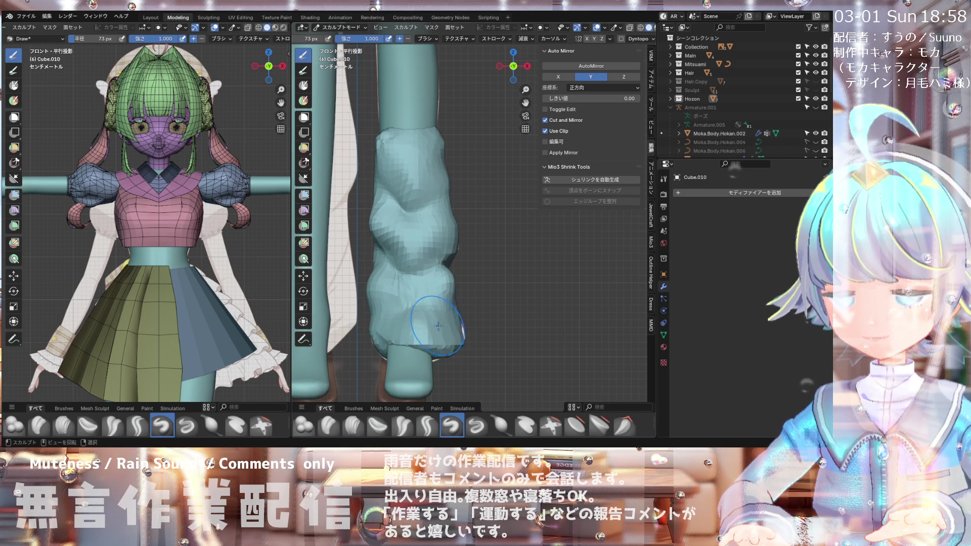
middle_click_drag(462, 331, 465, 332)
key("KP_1")
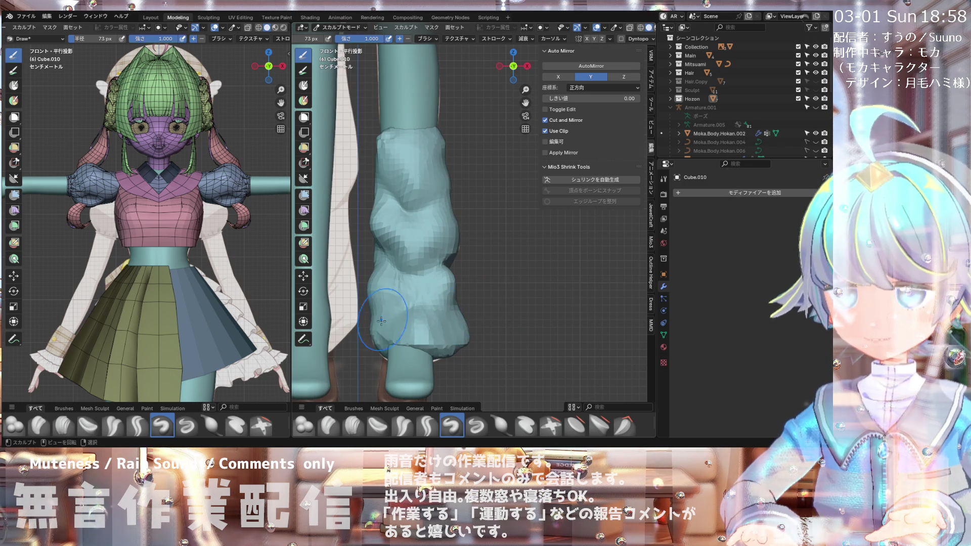
scroll(384, 319, "down", 3)
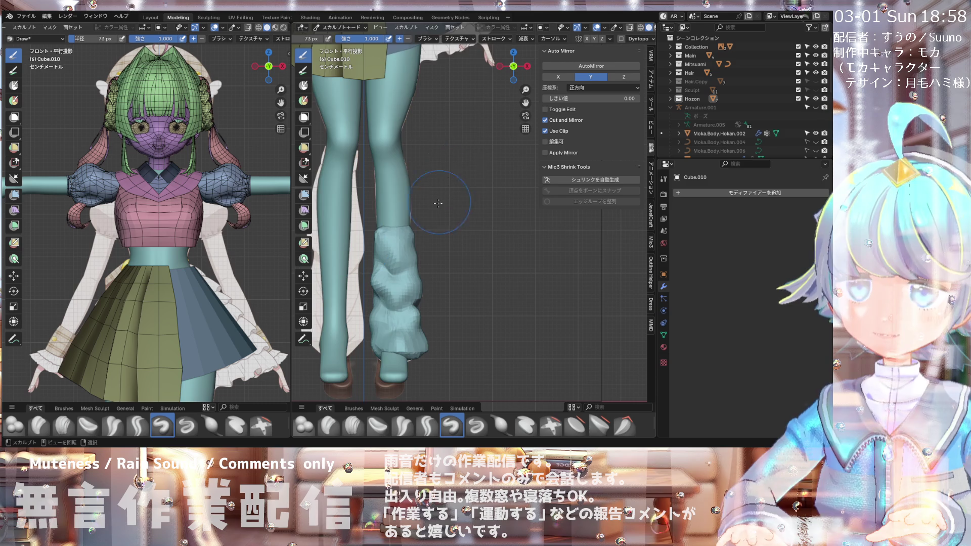
scroll(396, 237, "up", 3)
left_click(403, 426)
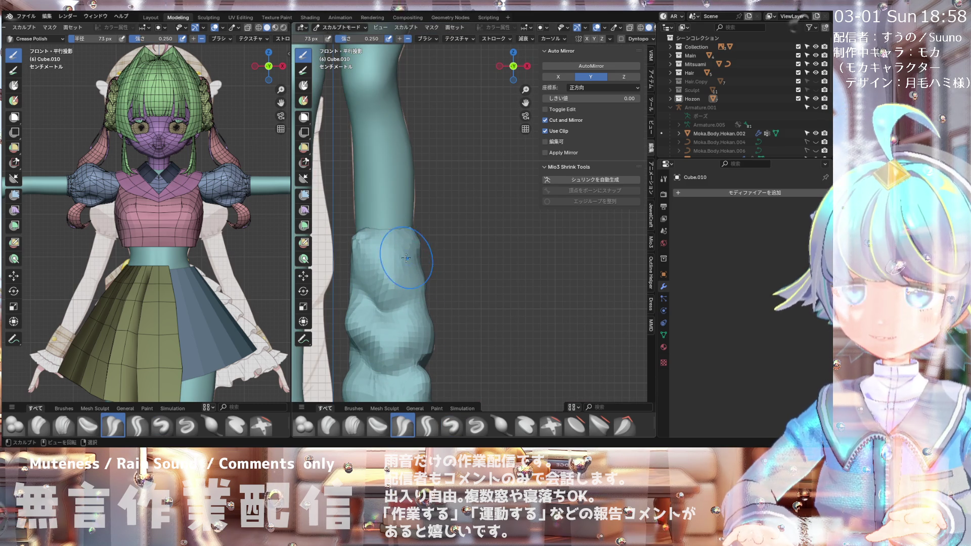
Step: Shrink the brush radius to 13 px and switch to the Crease Sharp brush
middle_click_drag(396, 265, 312, 275)
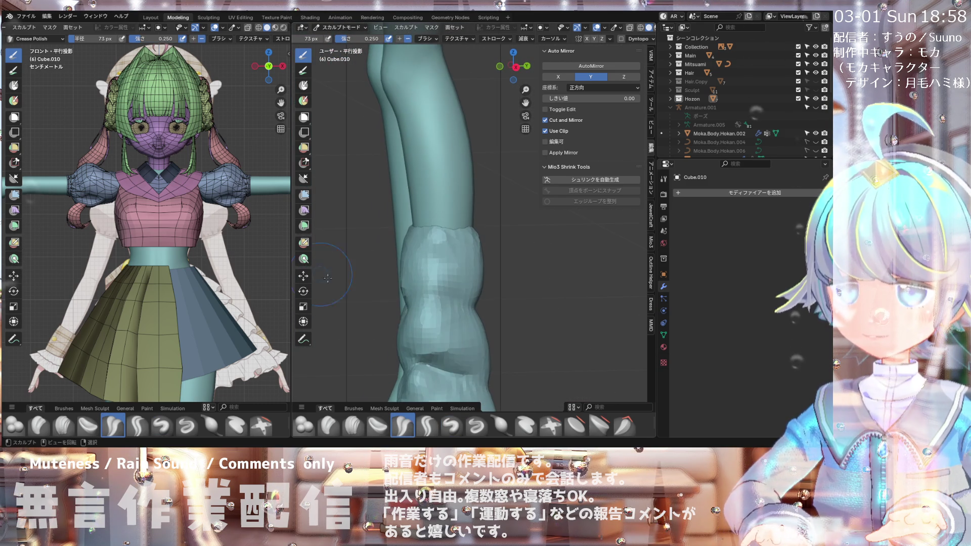
key("KP_3")
middle_click_drag(415, 260, 467, 291)
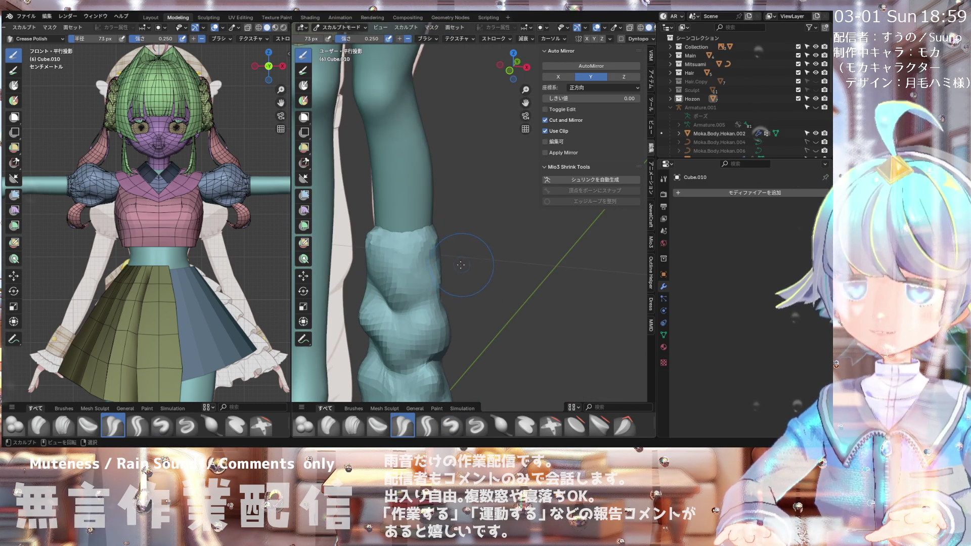
key("f")
left_click(421, 269)
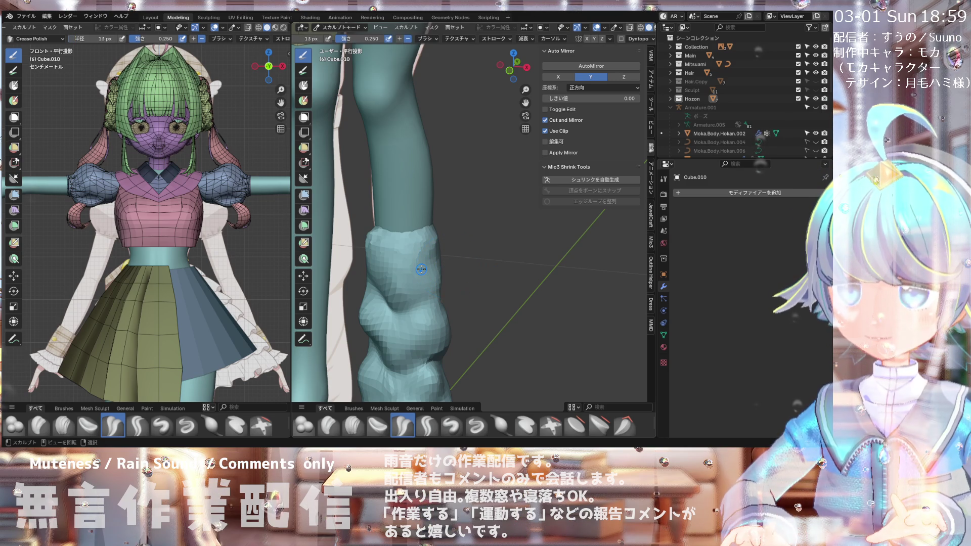
key("KP_1")
left_click(426, 429)
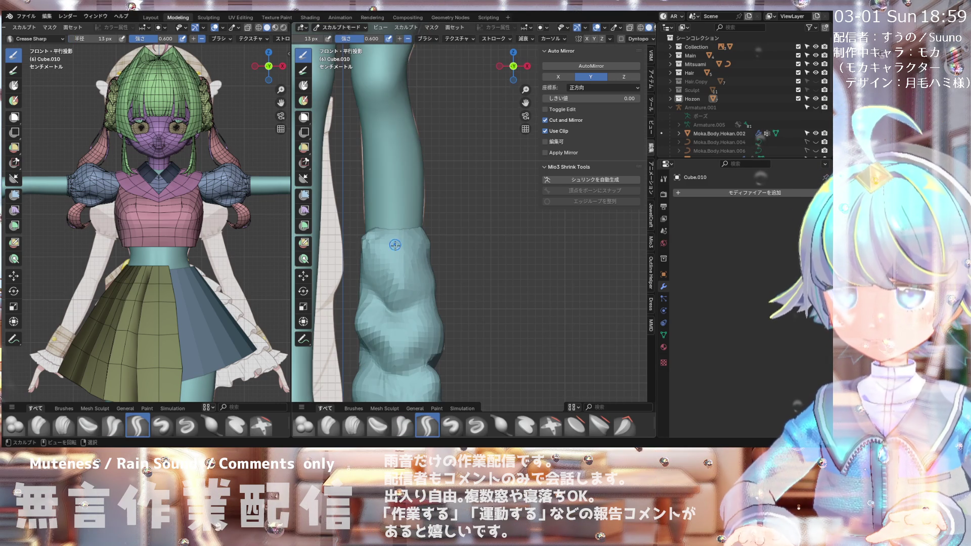
Step: Turn on X-ray and set the Crease Sharp strength to 0.61
scroll(397, 242, "up", 2)
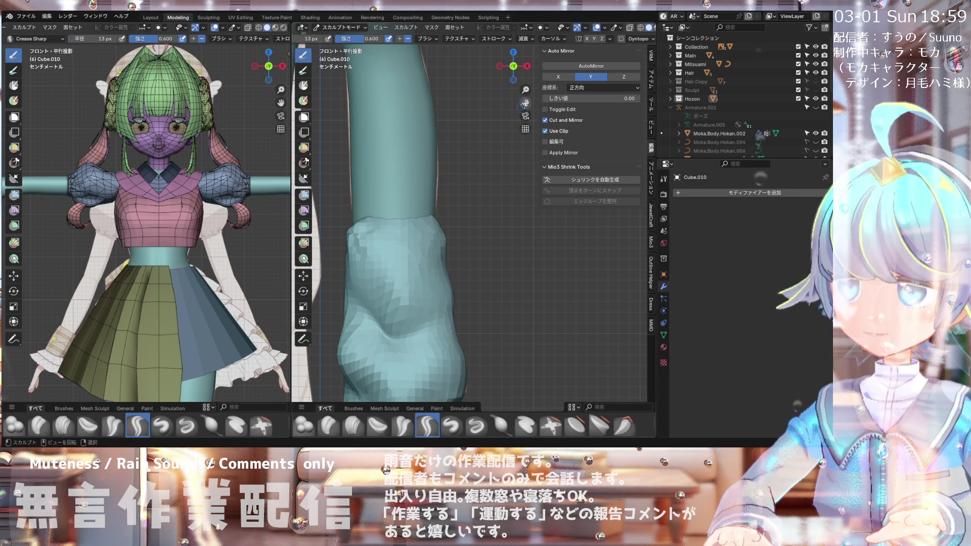
left_click(630, 27)
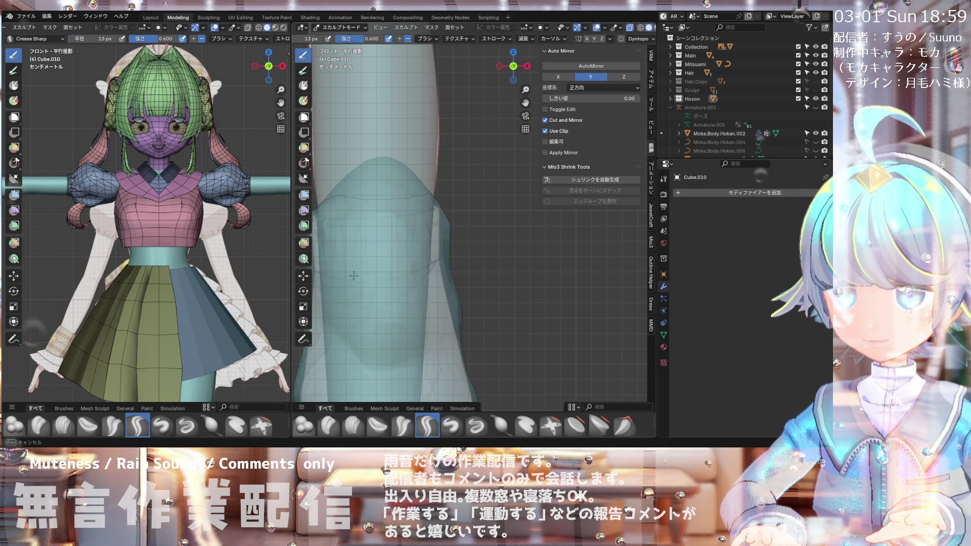
scroll(374, 253, "down", 2)
left_click(354, 38)
type("0.6")
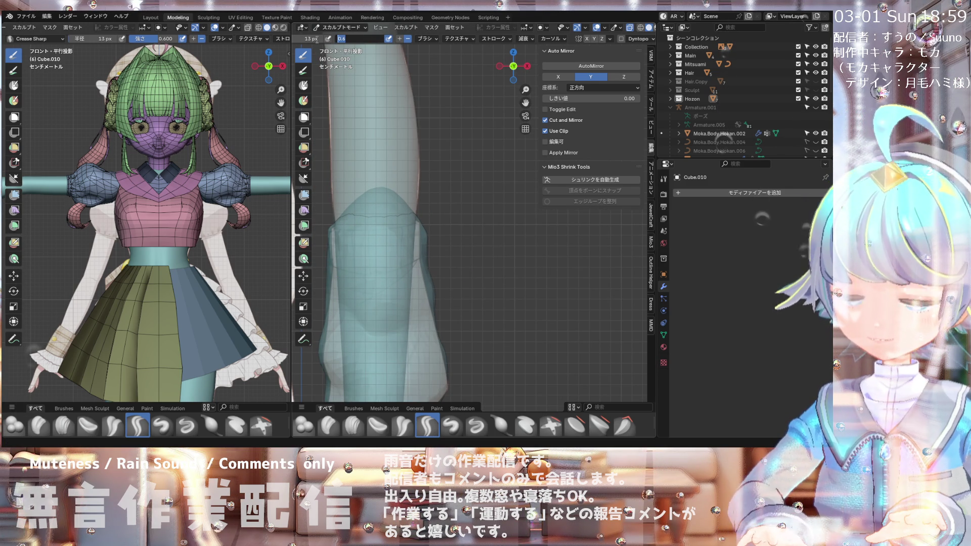
type("1")
key("Return")
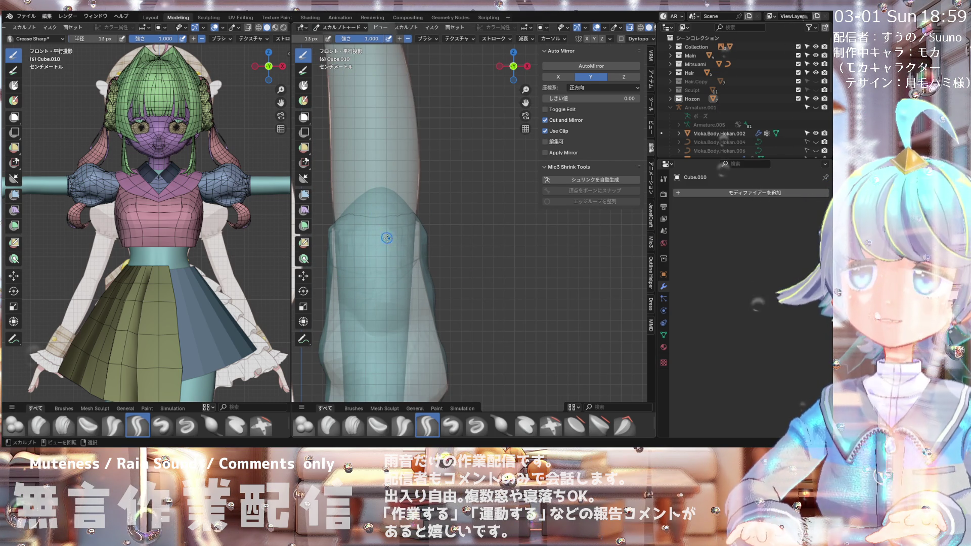
Step: Carve creases into the sock top from an angled view, then turn X-ray off
scroll(414, 251, "up", 2)
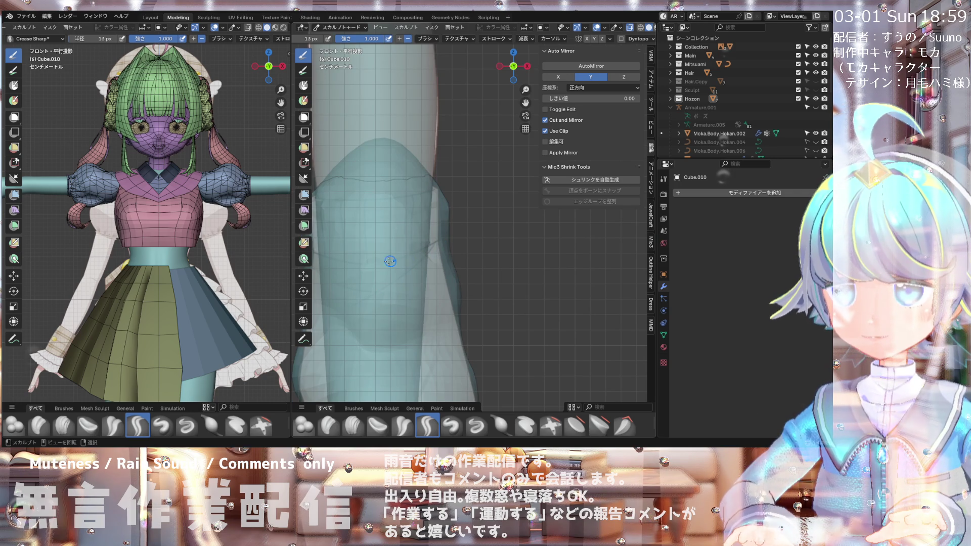
scroll(384, 263, "up", 2)
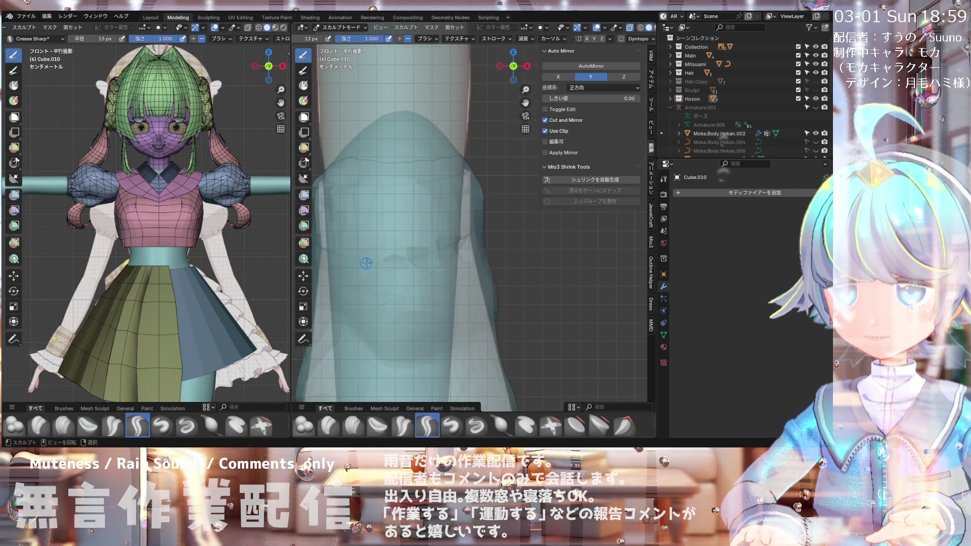
scroll(343, 257, "down", 3)
mouse_move(343, 258)
middle_mouse_down()
mouse_move(325, 248)
mouse_move(346, 252)
mouse_move(335, 244)
middle_mouse_up()
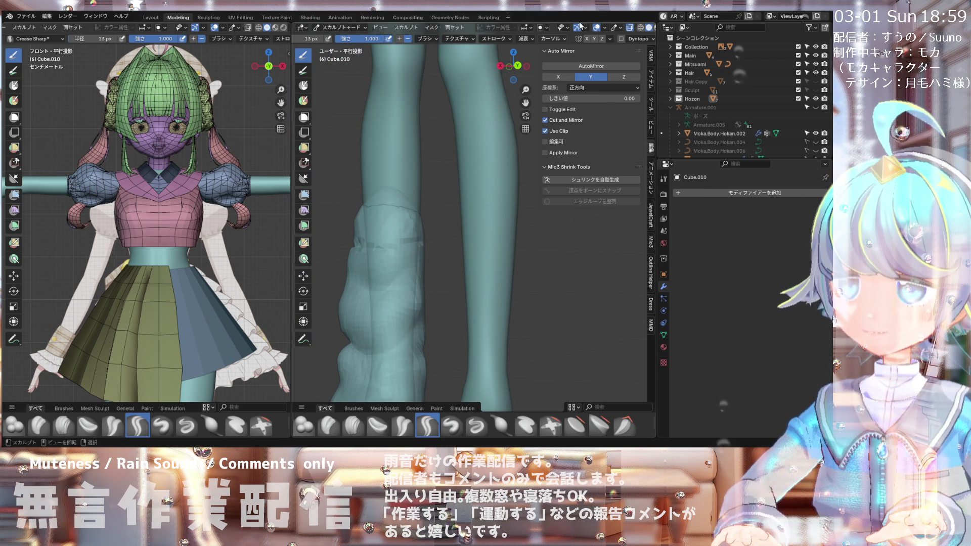
left_click(631, 27)
mouse_move(357, 251)
middle_mouse_down()
mouse_move(396, 241)
mouse_move(444, 272)
mouse_move(371, 262)
mouse_move(385, 241)
mouse_move(454, 232)
mouse_move(356, 249)
middle_mouse_up()
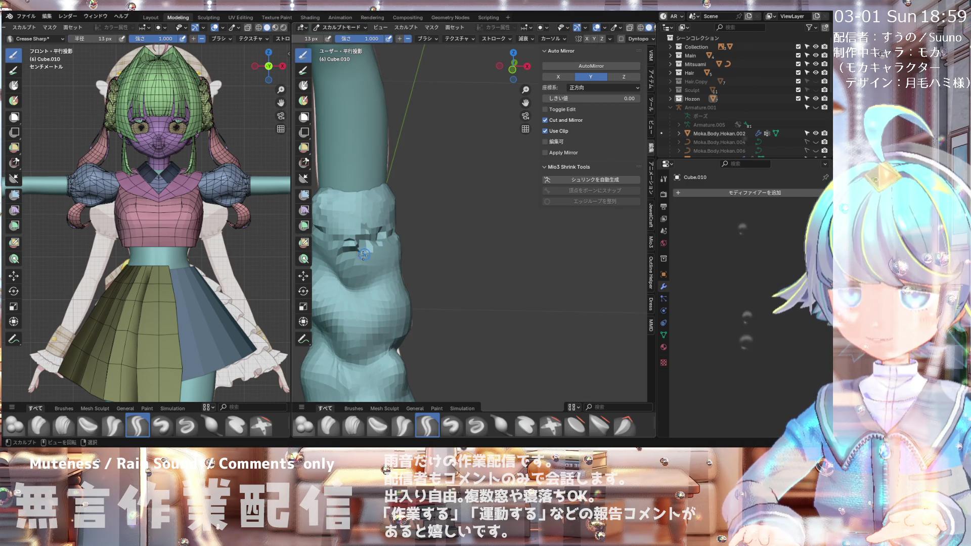
Step: Carve fine sharp wrinkles across the rolls, including a groove below the top cuff
key("KP_1")
scroll(381, 229, "down", 2)
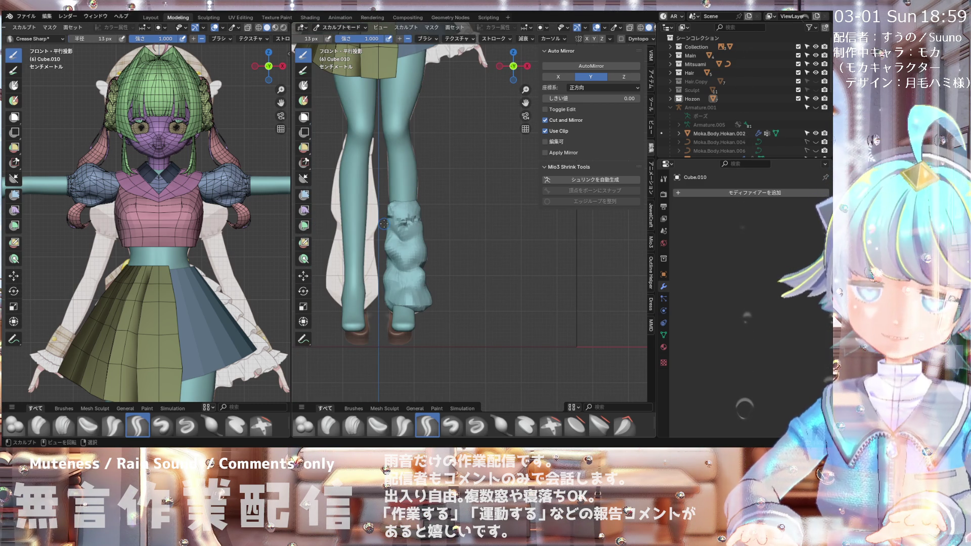
scroll(384, 224, "up", 4)
scroll(383, 248, "down", 3)
scroll(383, 274, "up", 2)
scroll(382, 275, "down", 5)
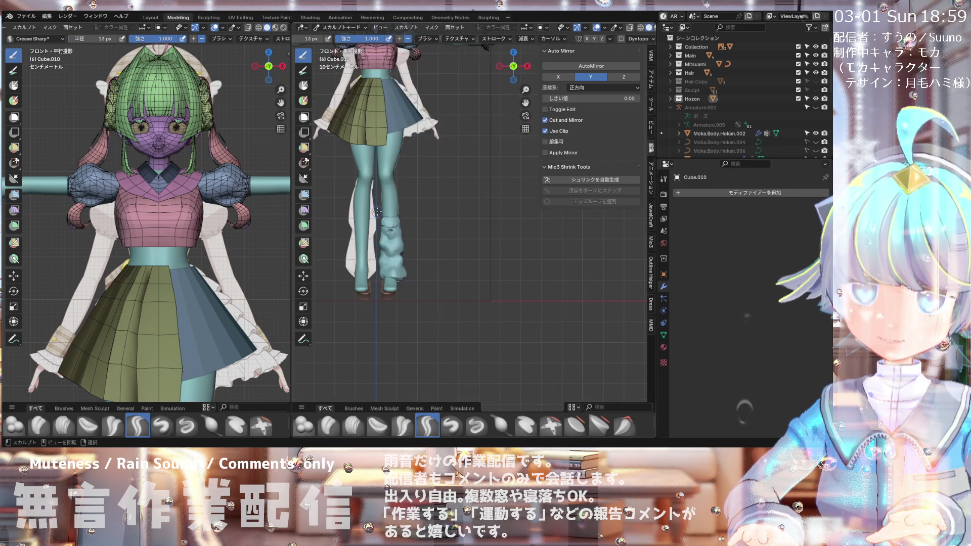
scroll(377, 210, "up", 4)
scroll(377, 211, "down", 3)
mouse_move(377, 210)
middle_mouse_down()
mouse_move(534, 302)
mouse_move(449, 311)
mouse_move(594, 302)
mouse_move(577, 282)
mouse_move(503, 271)
mouse_move(463, 251)
middle_mouse_up()
scroll(463, 251, "up", 3)
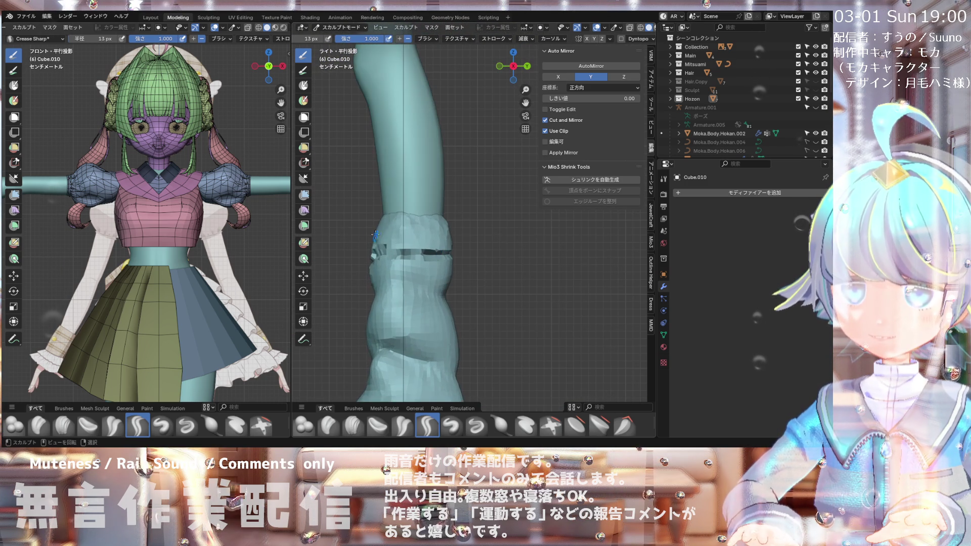
Step: Frame the whole character in front view and save the file as 20260213Moka.blend
scroll(571, 426, "down", 3)
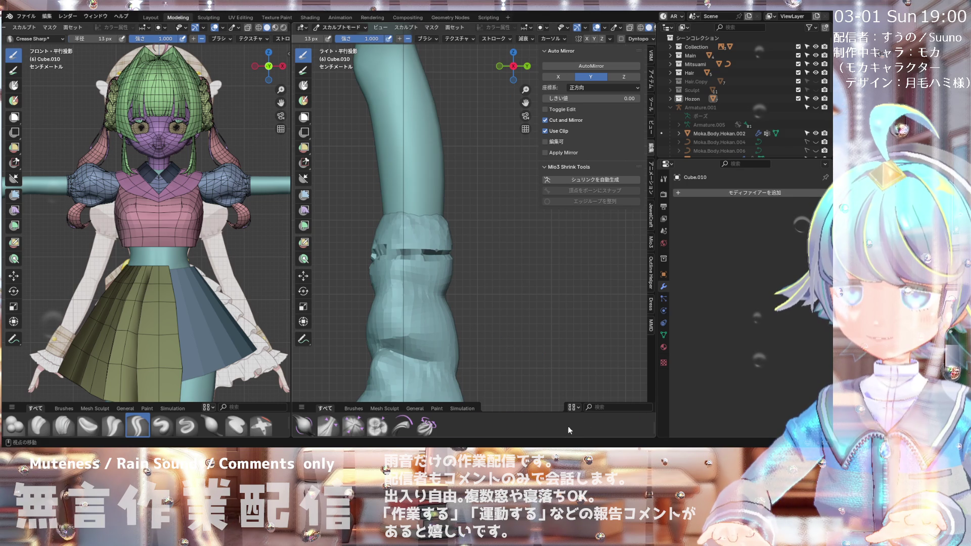
scroll(561, 430, "down", 2)
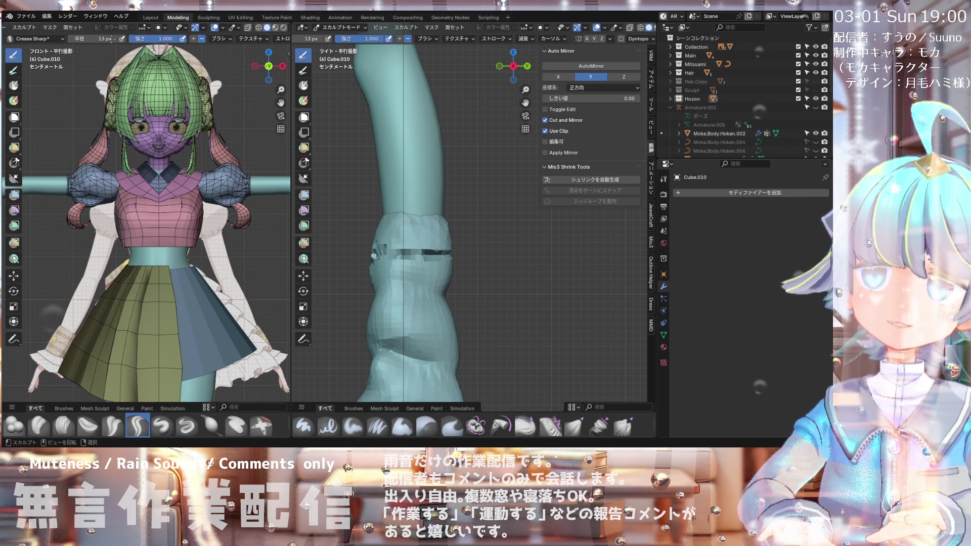
scroll(420, 177, "down", 6)
middle_click_drag(419, 177, 419, 157)
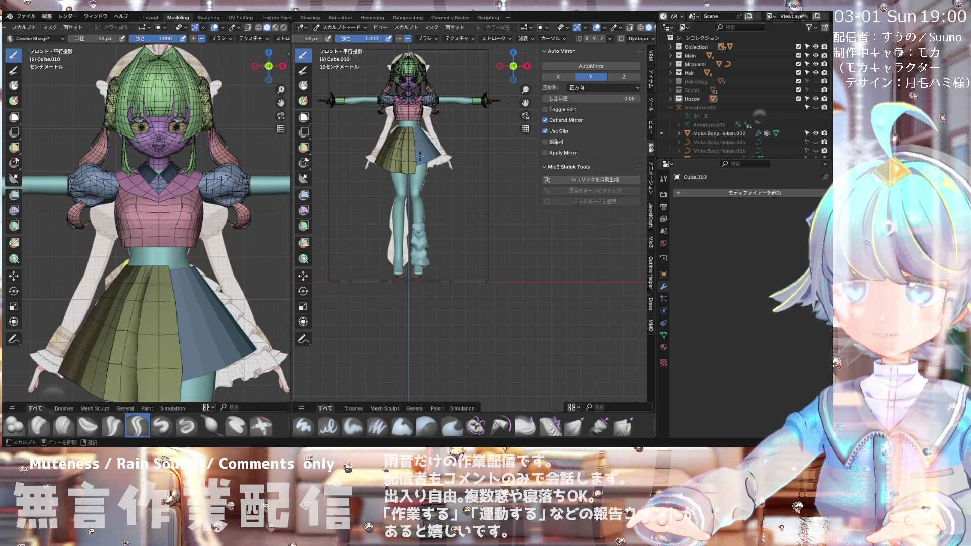
key("KP_1")
scroll(415, 130, "up", 1)
scroll(415, 130, "down", 2)
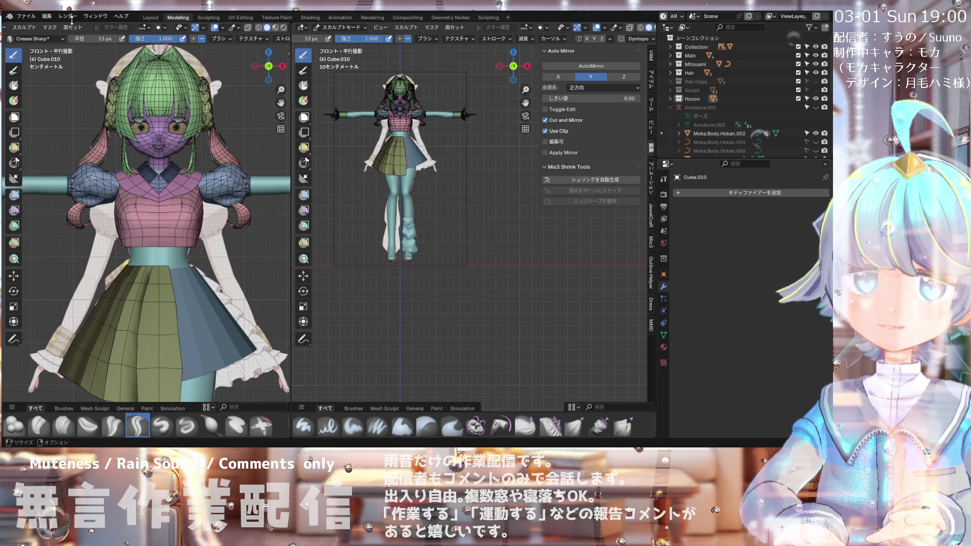
left_click(26, 16)
left_click(45, 73)
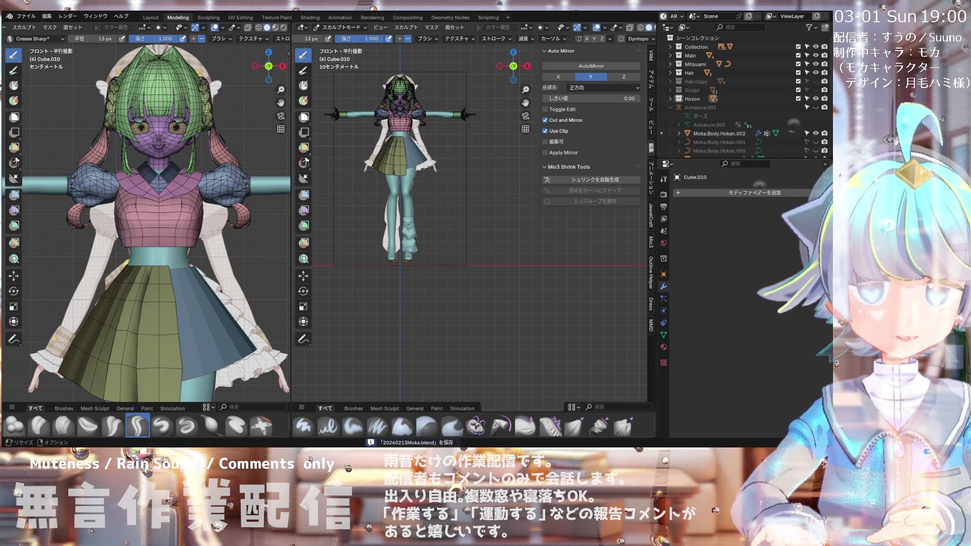